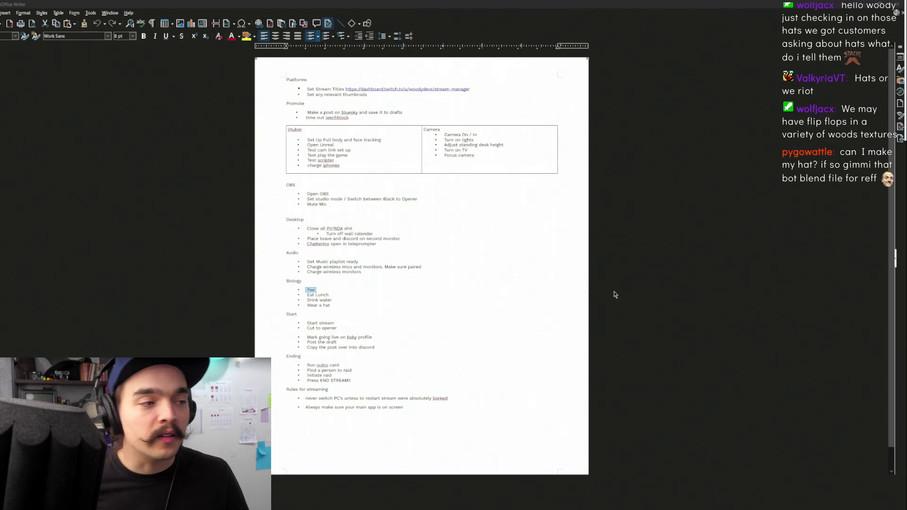
# - Switch from the Writer stream checklist to the Unreal Engine editor window
pyautogui.hotkey('alt', 'Tab')
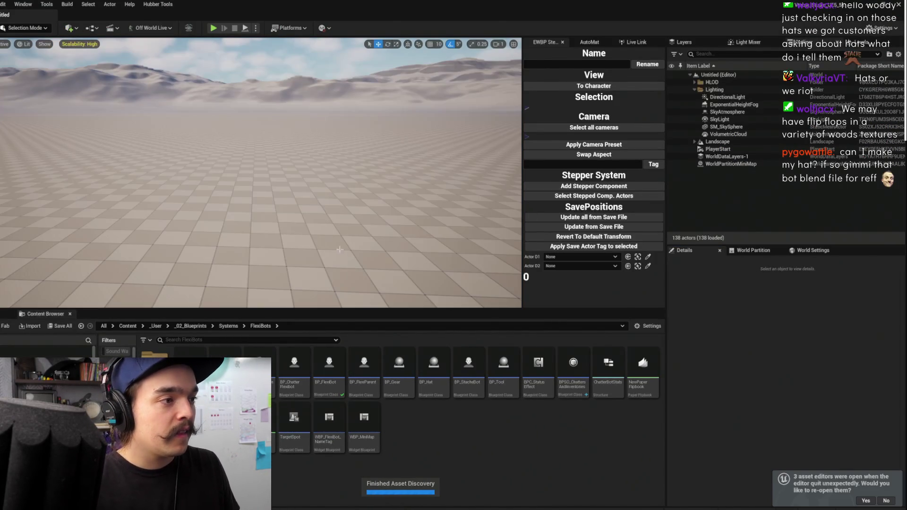
# - Load Minimum_St from File > Recent Levels and run it in Play-in-Editor
pyautogui.click(1, 4)
pyautogui.moveTo(56, 49)
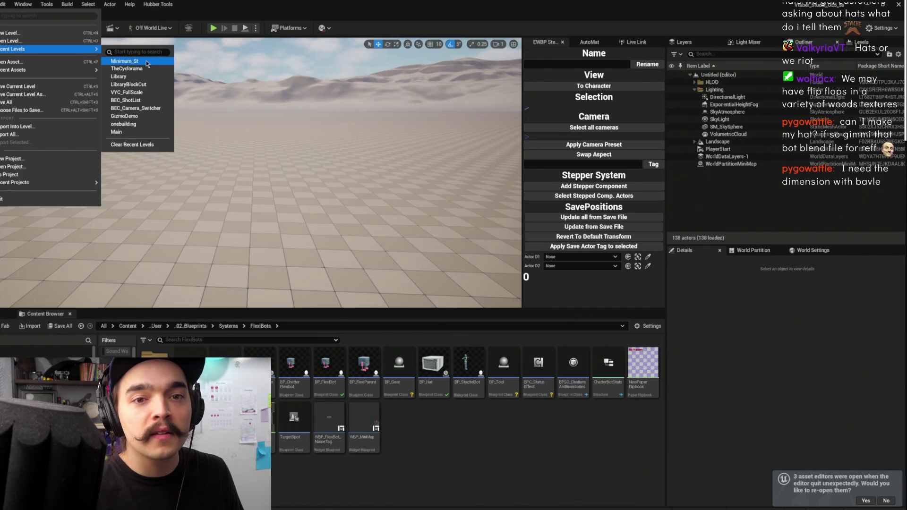
pyautogui.click(146, 62)
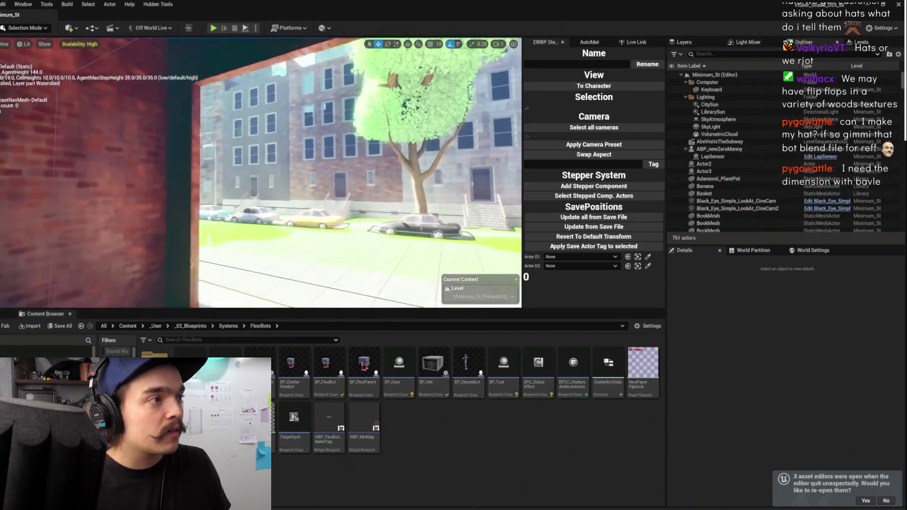
pyautogui.moveTo(324, 108); pyautogui.dragTo(324, 108)
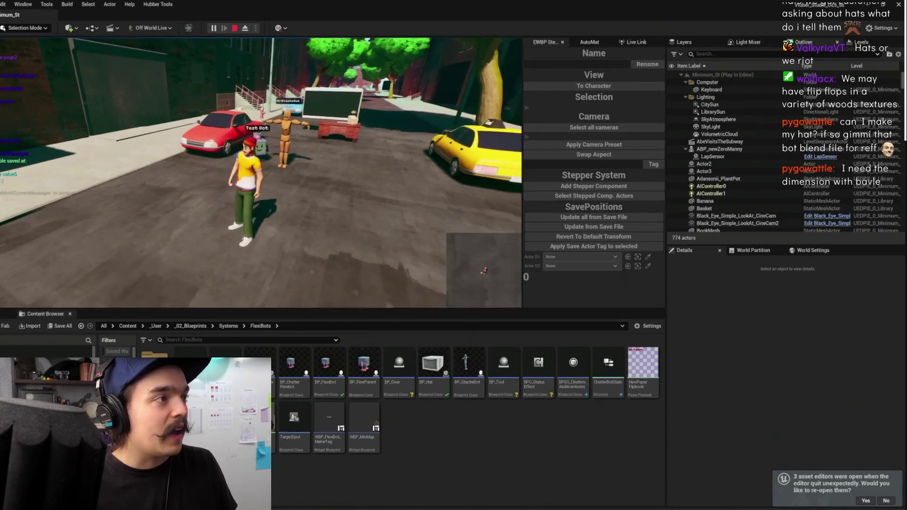
# - Walk the character up the street toward the bots and the red car
pyautogui.press('w')
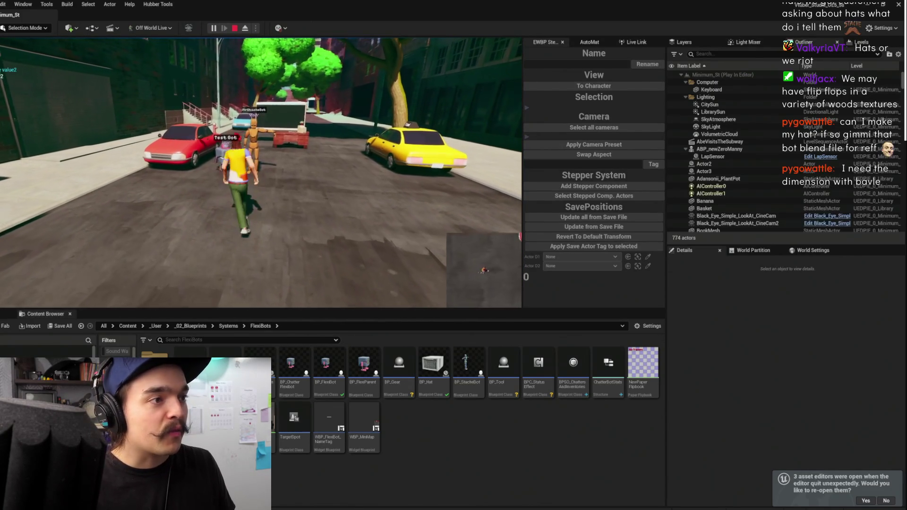
pyautogui.press('s')
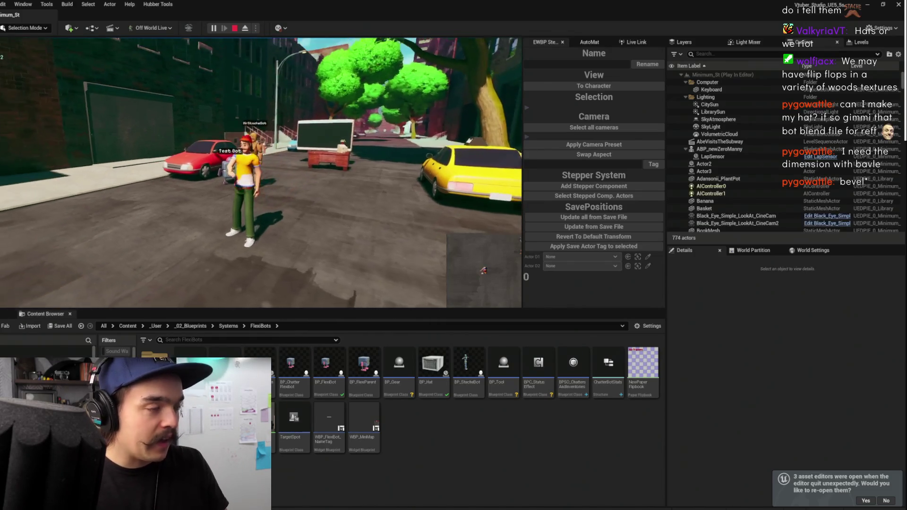
pyautogui.press('w')
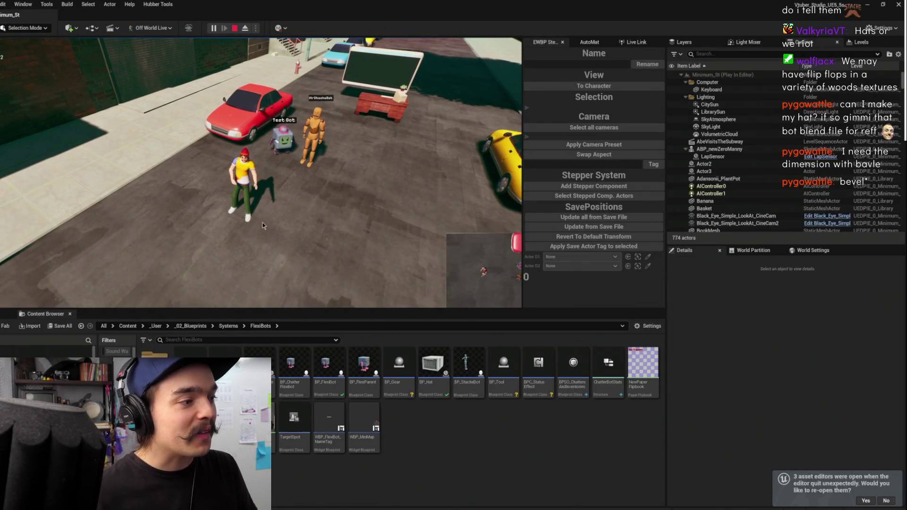
# - Return to the full editor and reopen the asset editors open before the crash
pyautogui.moveTo(293, 506)
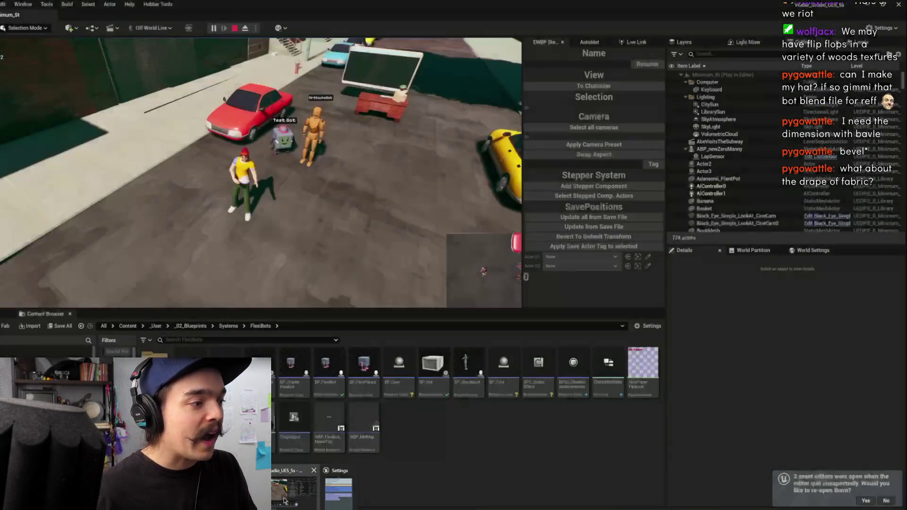
pyautogui.click(284, 500)
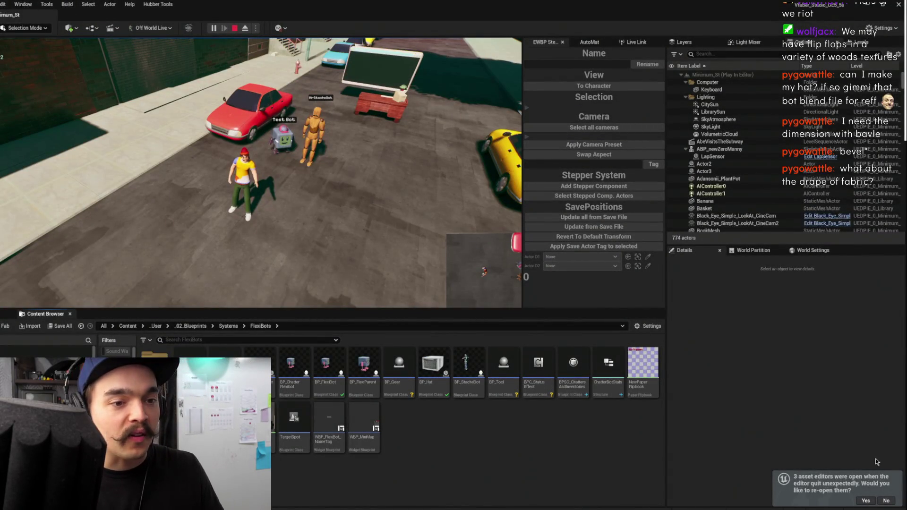
pyautogui.click(874, 501)
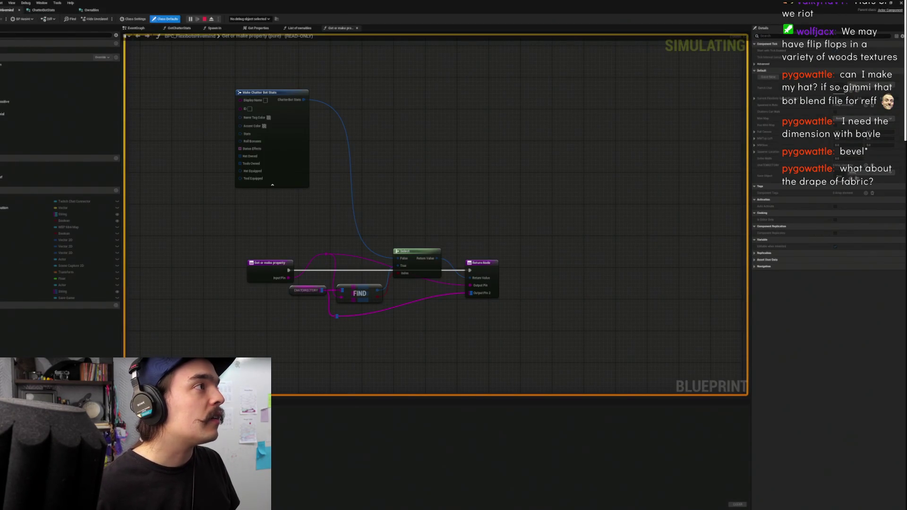
# - Stop the simulation, maximize the Blueprint editor and lay out the Hivemind EventGraph
pyautogui.click(205, 20)
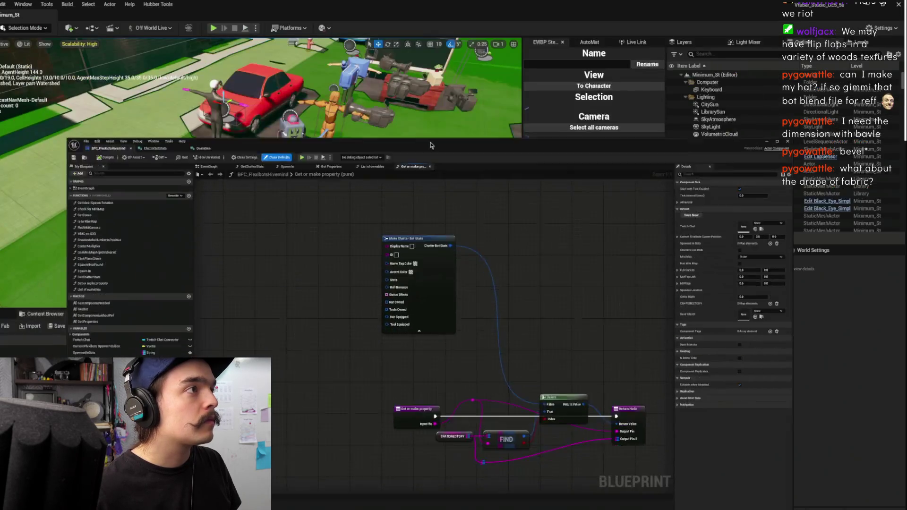
pyautogui.moveTo(430, 157); pyautogui.dragTo(407, 11)
pyautogui.moveTo(455, 155); pyautogui.dragTo(502, 151)
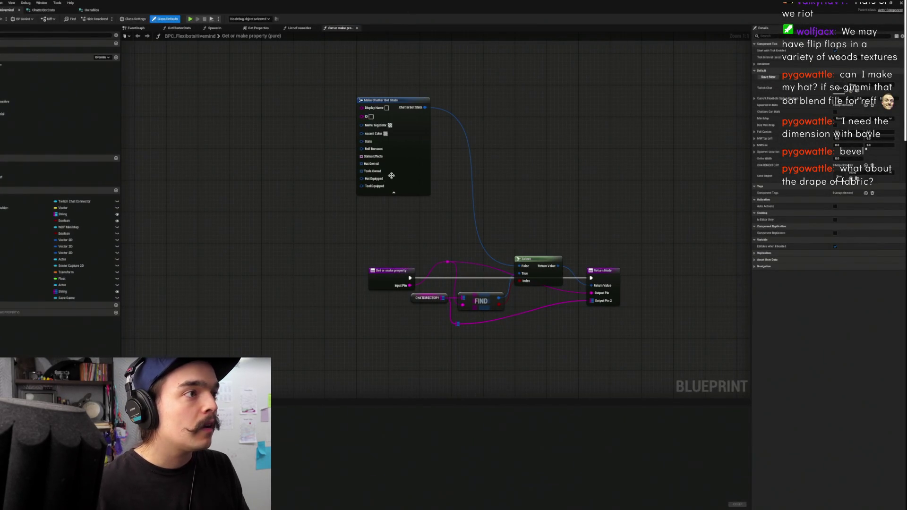
pyautogui.click(136, 28)
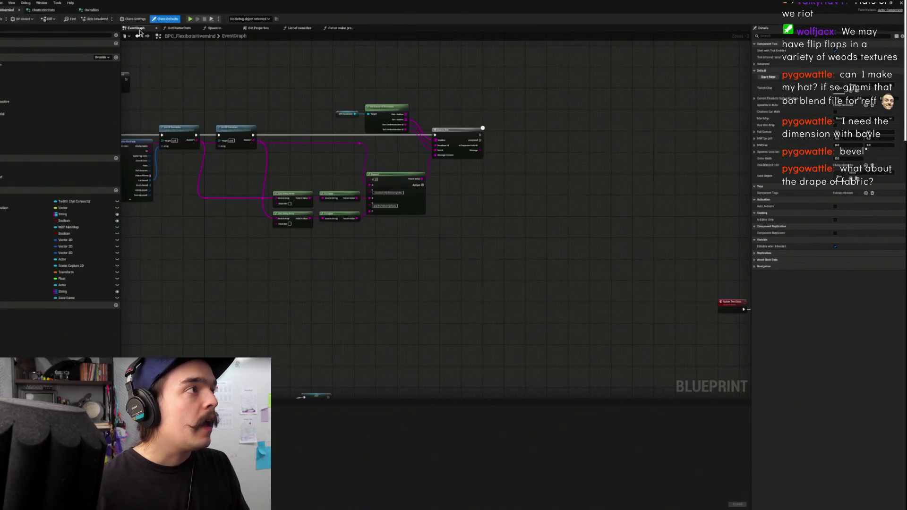
pyautogui.moveTo(338, 41); pyautogui.dragTo(494, 82)
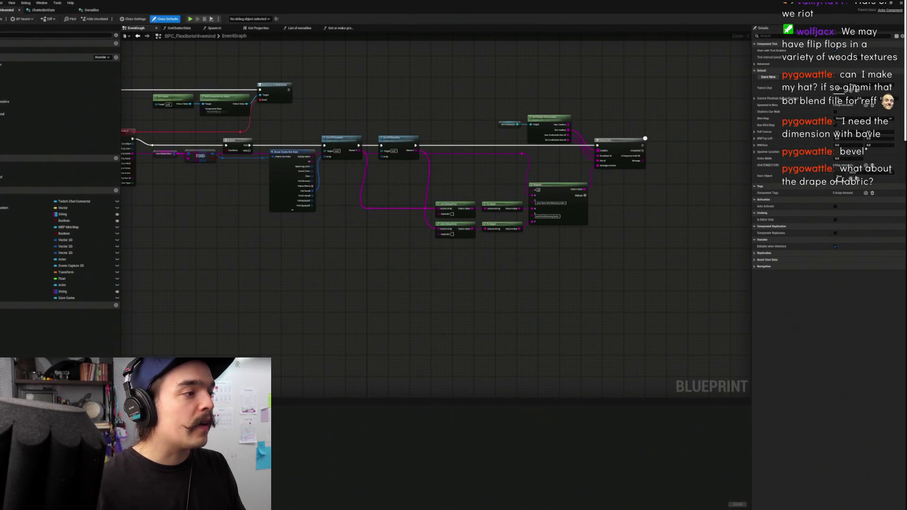
pyautogui.moveTo(288, 399); pyautogui.dragTo(288, 455)
pyautogui.moveTo(291, 420)
pyautogui.mouseDown()
pyautogui.moveTo(306, 327)
pyautogui.moveTo(232, 206)
pyautogui.mouseUp()
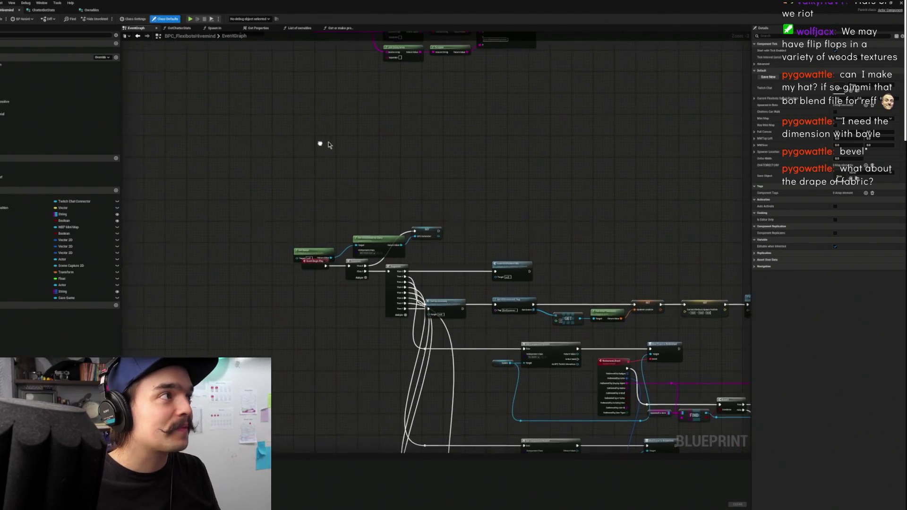
# - Check ChatterBotStats and the redeem/FIND network, then save and close BPC_FlexibotsHivemind
pyautogui.click(42, 10)
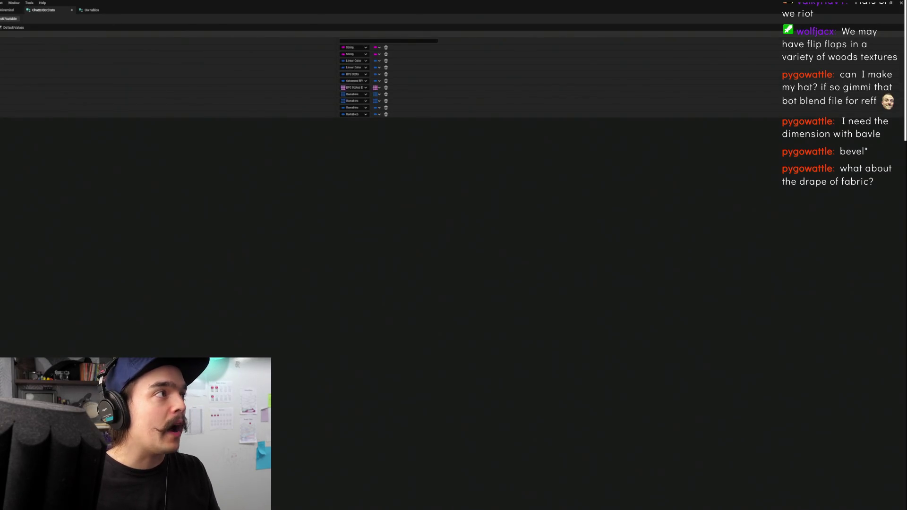
pyautogui.click(8, 10)
pyautogui.scroll(-2, 233, 205)
pyautogui.scroll(2, 436, 272)
pyautogui.scroll(2, 643, 244)
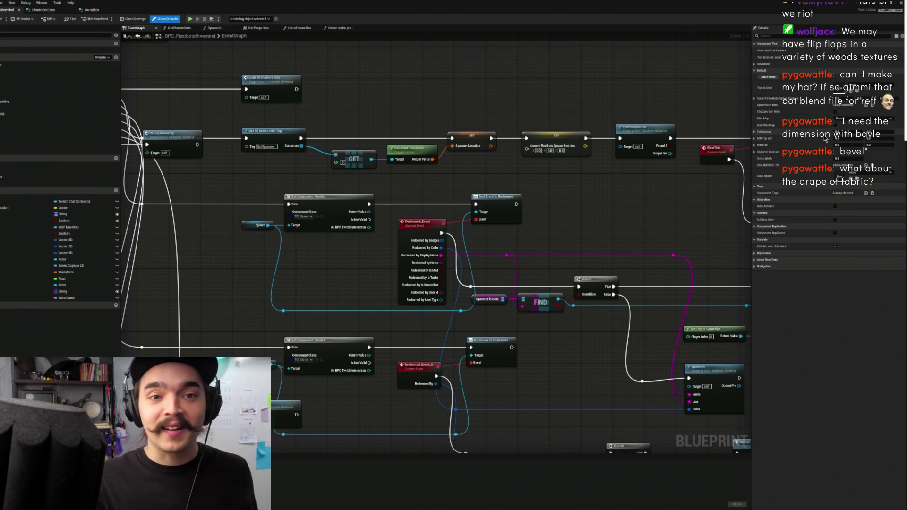
pyautogui.scroll(-12, 529, 203)
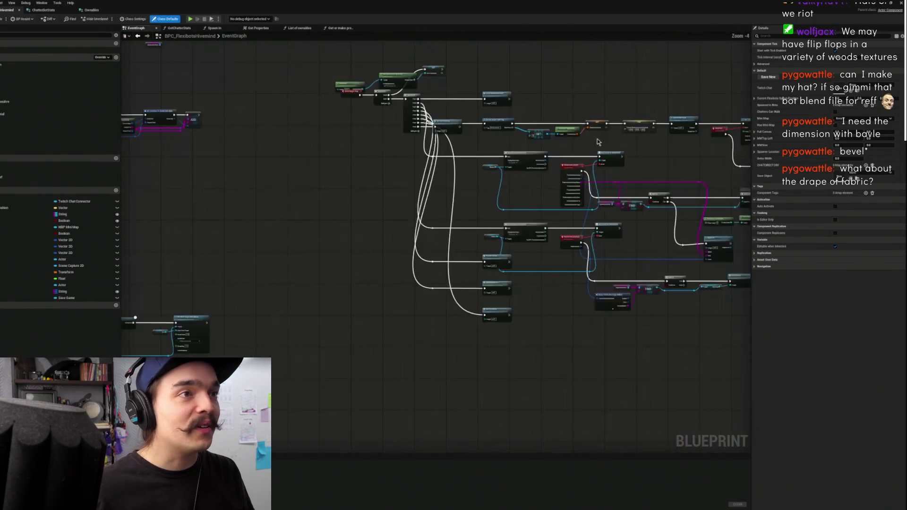
pyautogui.scroll(10, 529, 203)
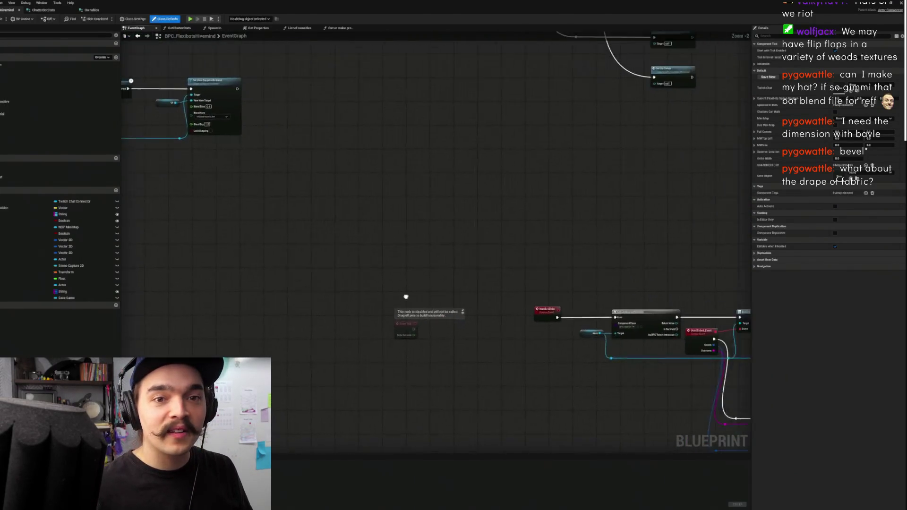
pyautogui.moveTo(431, 253)
pyautogui.mouseDown()
pyautogui.moveTo(344, 335)
pyautogui.moveTo(365, 294)
pyautogui.moveTo(298, 375)
pyautogui.moveTo(498, 160)
pyautogui.moveTo(446, 290)
pyautogui.mouseUp()
pyautogui.scroll(2, 446, 228)
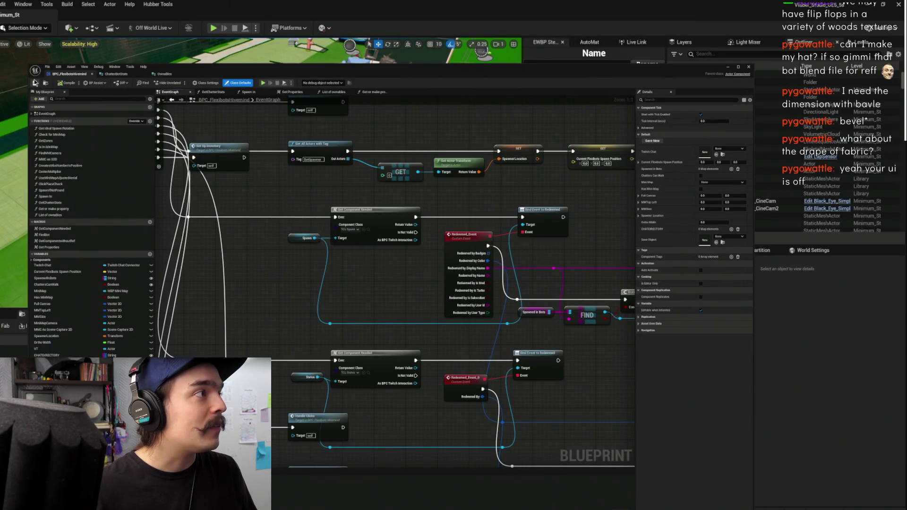
pyautogui.click(36, 84)
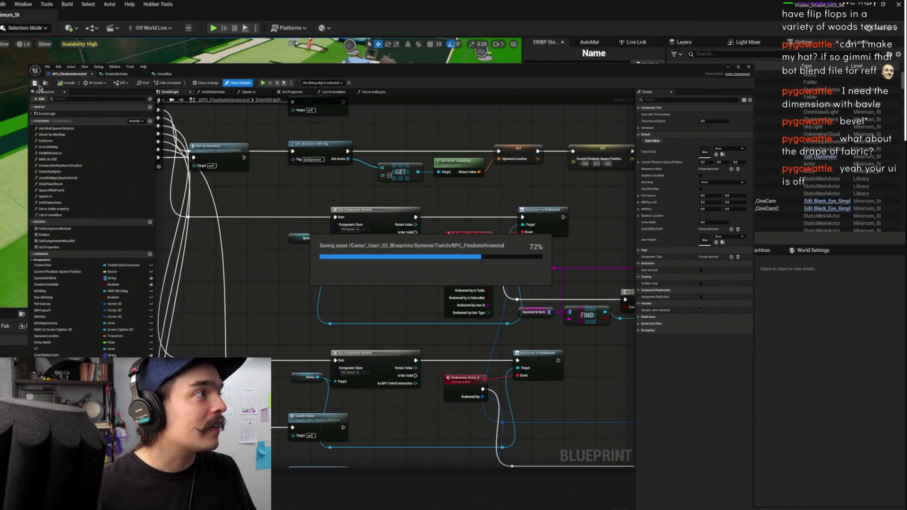
pyautogui.click(748, 67)
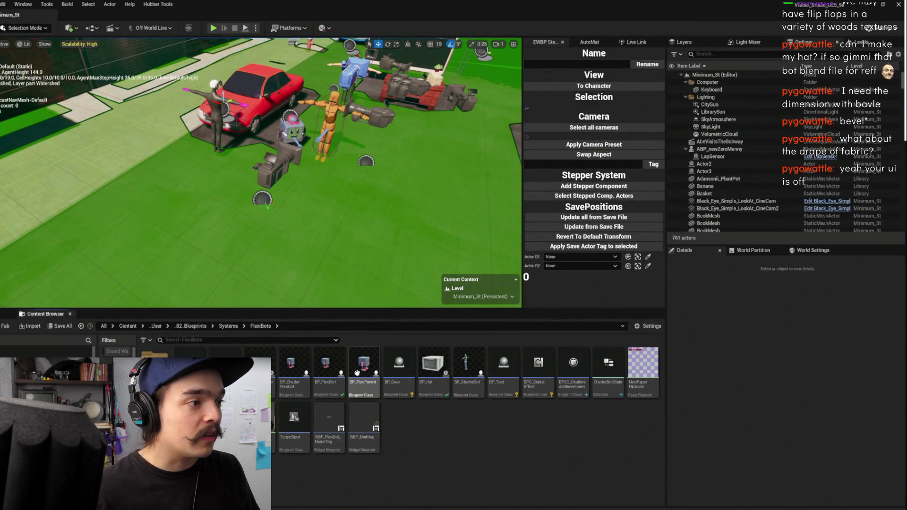
# - Open the BP_FlexBot blueprint, maximize it, then minimize it back to the level
pyautogui.click(330, 374)
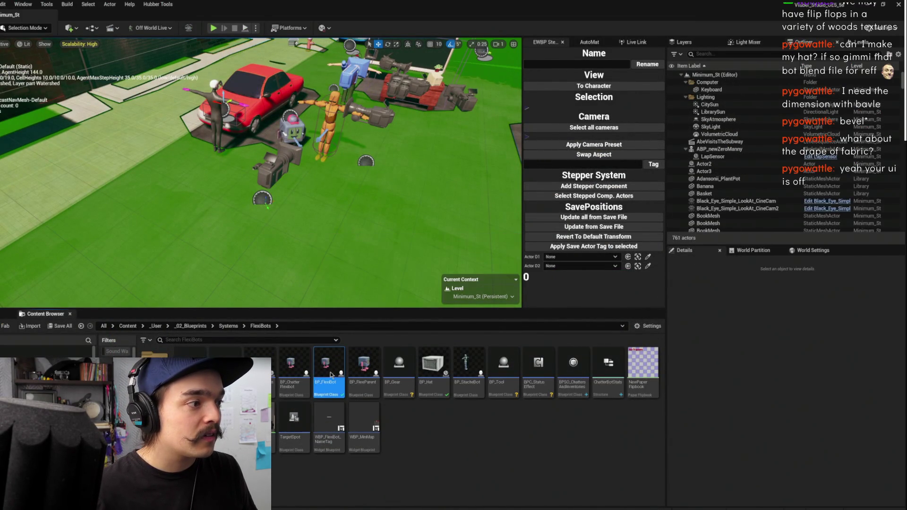
pyautogui.doubleClick(331, 375)
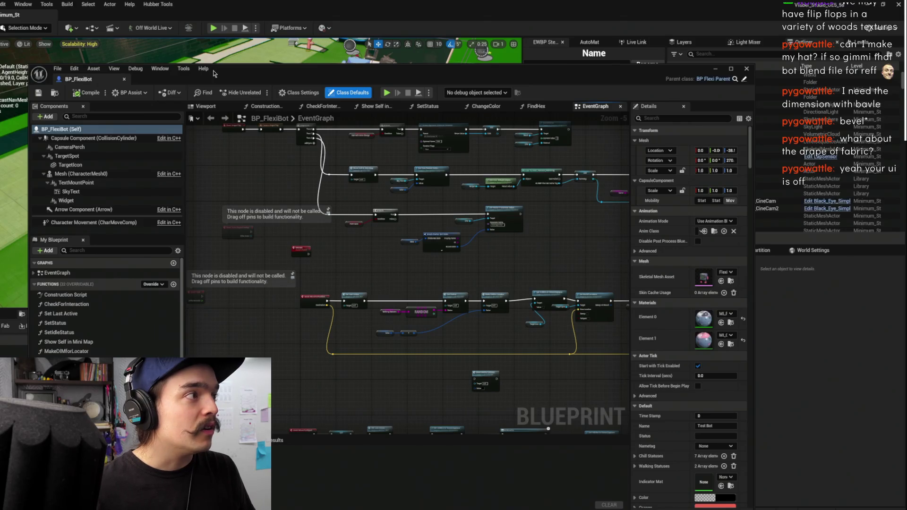
pyautogui.doubleClick(213, 74)
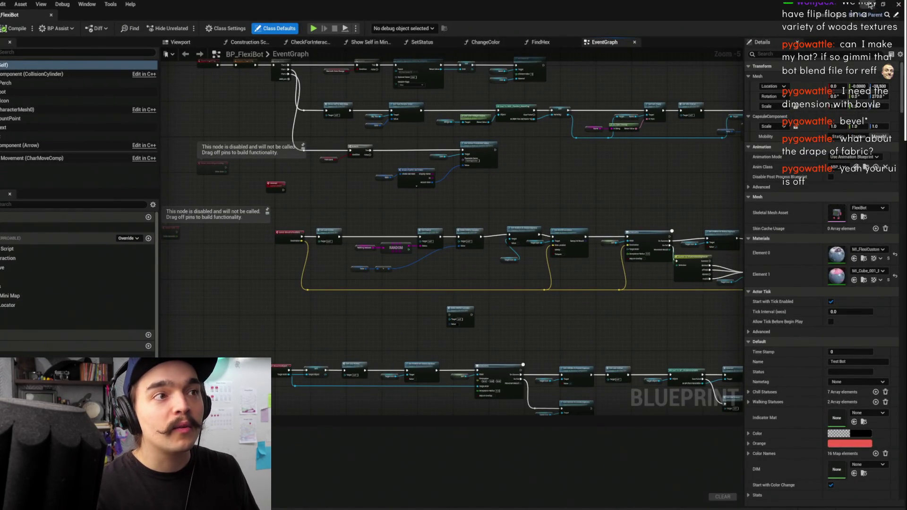
pyautogui.click(870, 5)
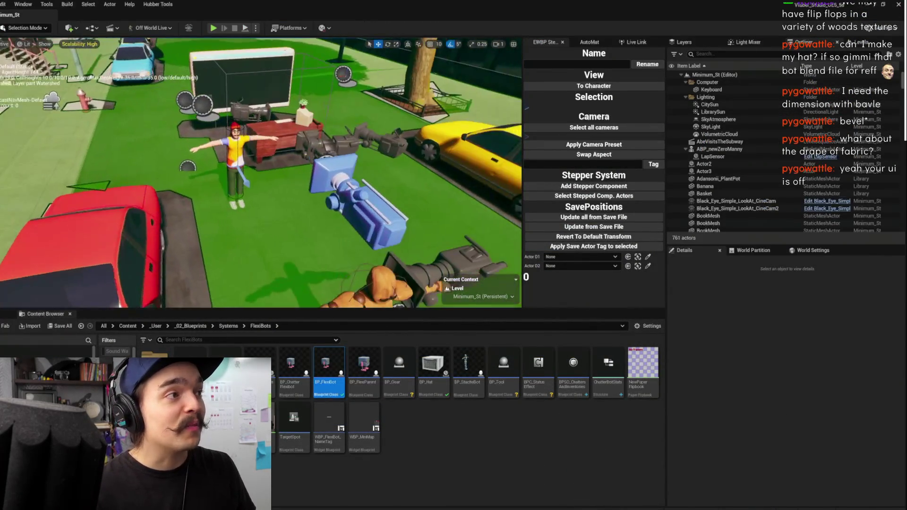
# - Locate BP_TwitchManager's assets with Ctrl+B and open BPC_FlexibotsHivemind
pyautogui.scroll(-5, 232, 99)
pyautogui.click(232, 99)
pyautogui.hotkey('ctrl', 'b')
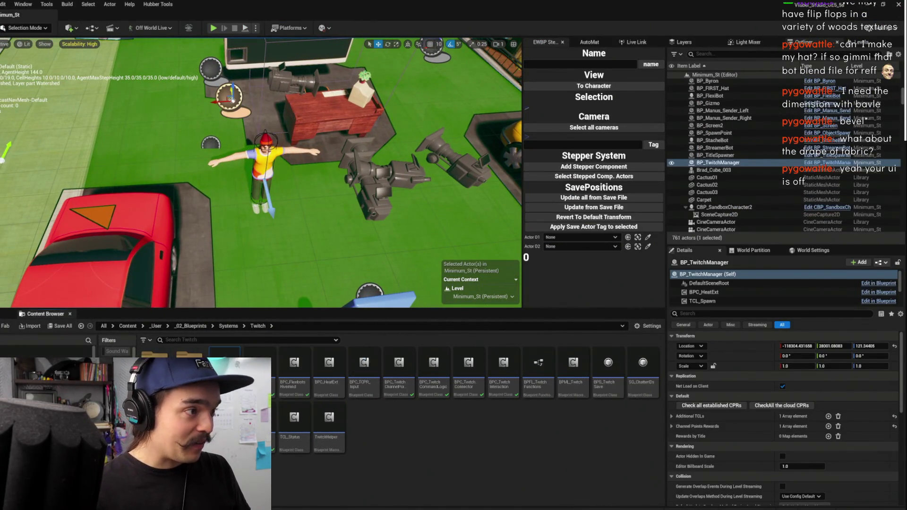
pyautogui.click(307, 391)
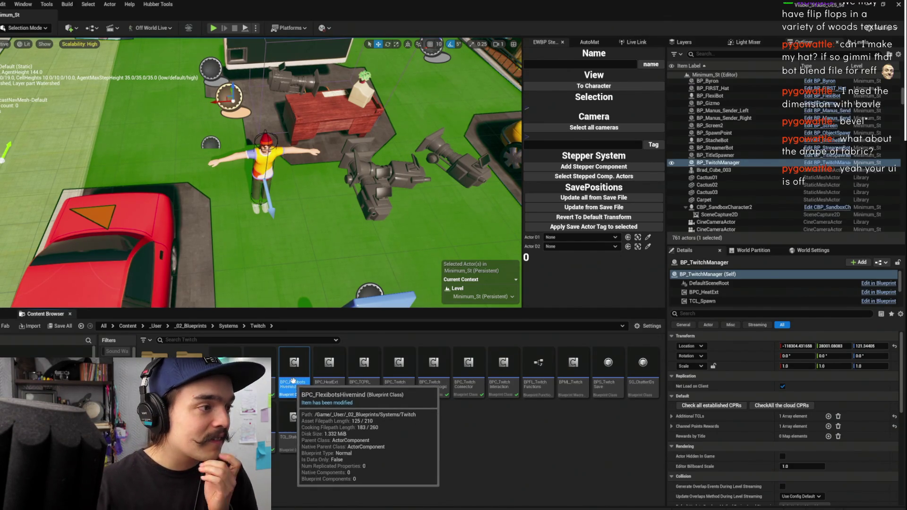
pyautogui.press('Right')
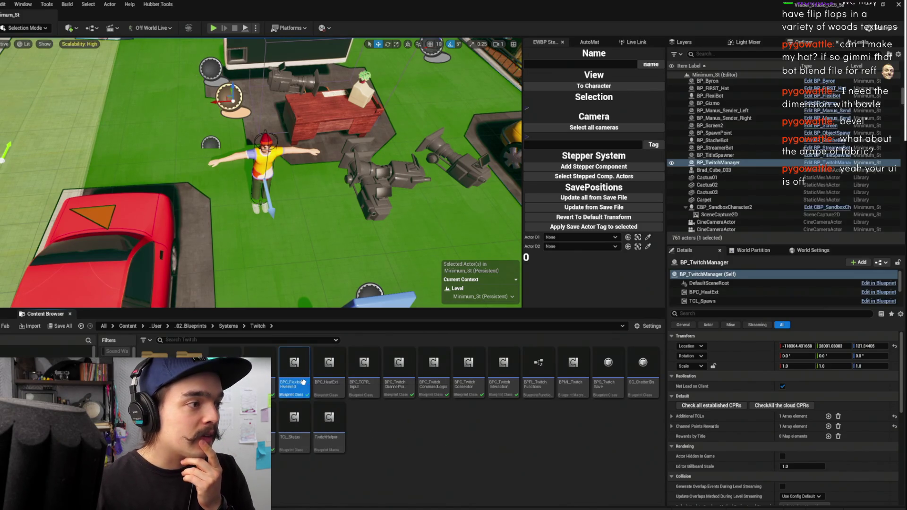
pyautogui.doubleClick(307, 373)
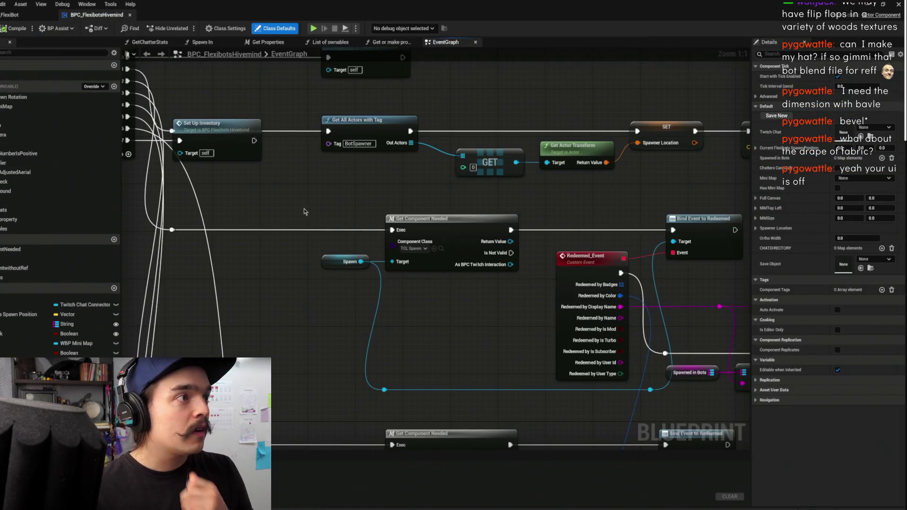
# - Wire Break Chatter Bot Stats' Tools Owned into the second List Of Ownables array, then play
pyautogui.scroll(-4, 463, 192)
pyautogui.scroll(-5, 451, 236)
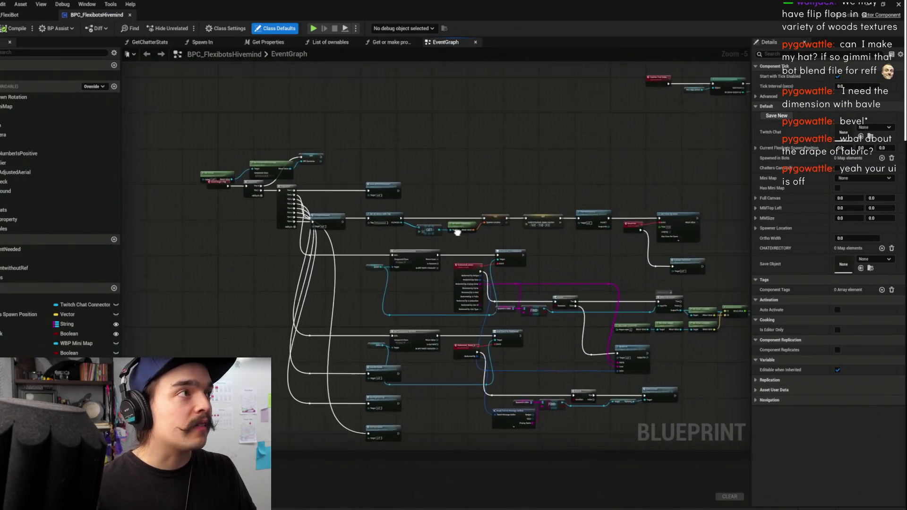
pyautogui.scroll(8, 534, 283)
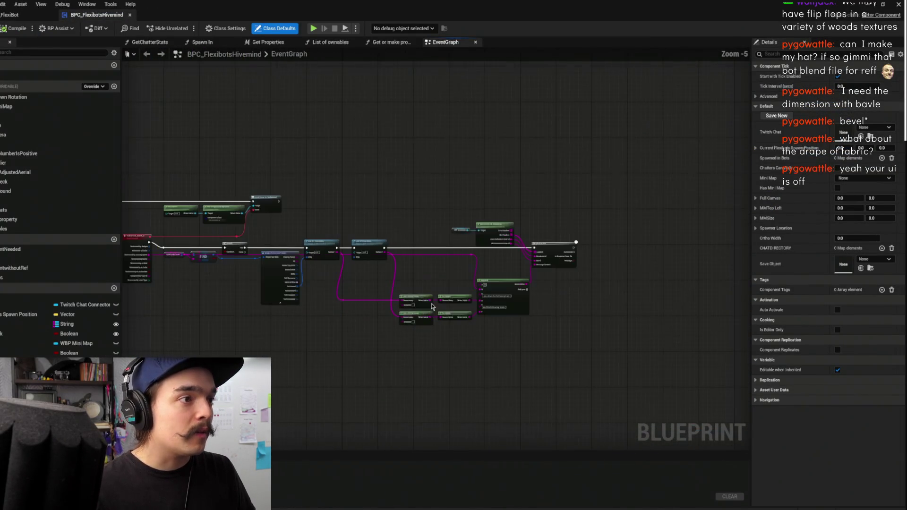
pyautogui.moveTo(470, 281); pyautogui.dragTo(659, 271)
pyautogui.moveTo(318, 178); pyautogui.dragTo(412, 270)
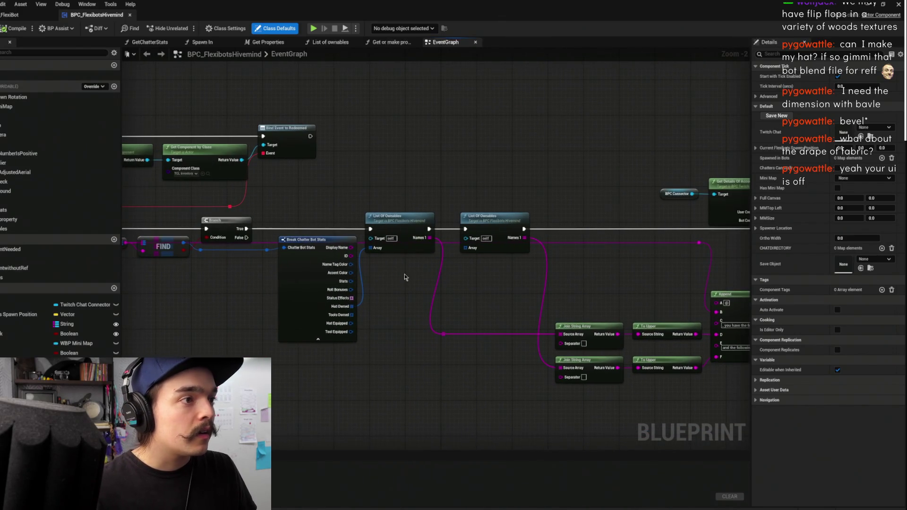
pyautogui.moveTo(351, 314)
pyautogui.mouseDown()
pyautogui.moveTo(390, 308)
pyautogui.moveTo(477, 258)
pyautogui.mouseUp()
pyautogui.click(477, 283)
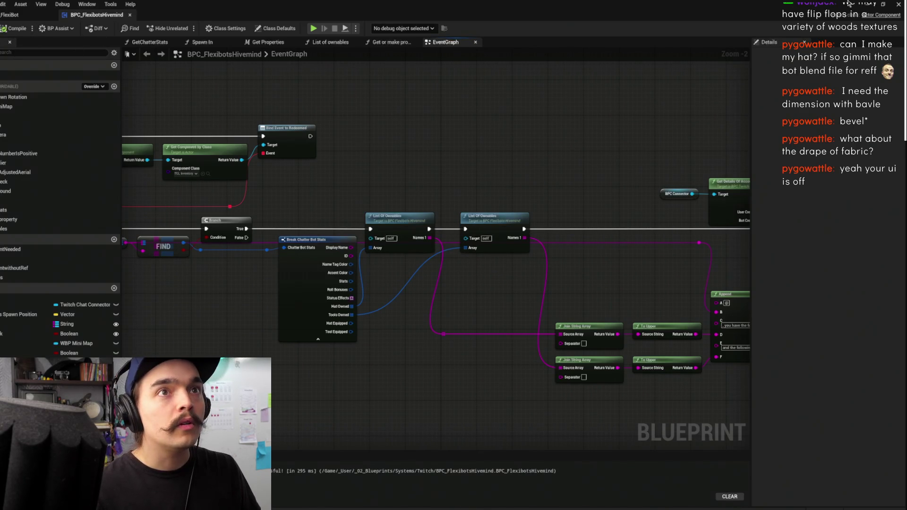
pyautogui.click(867, 4)
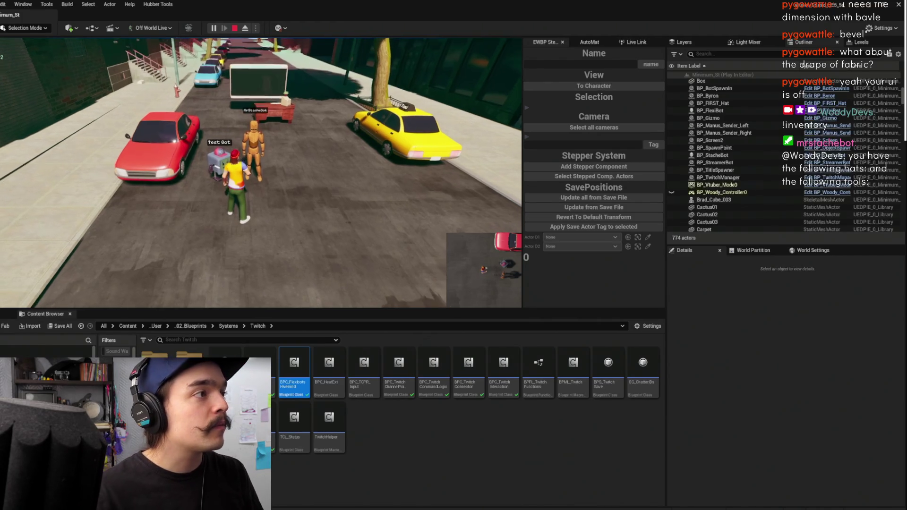
# - End the play session, review the Hivemind redeem, FIND and Bind Event nodes, and return to the level
pyautogui.press('Escape')
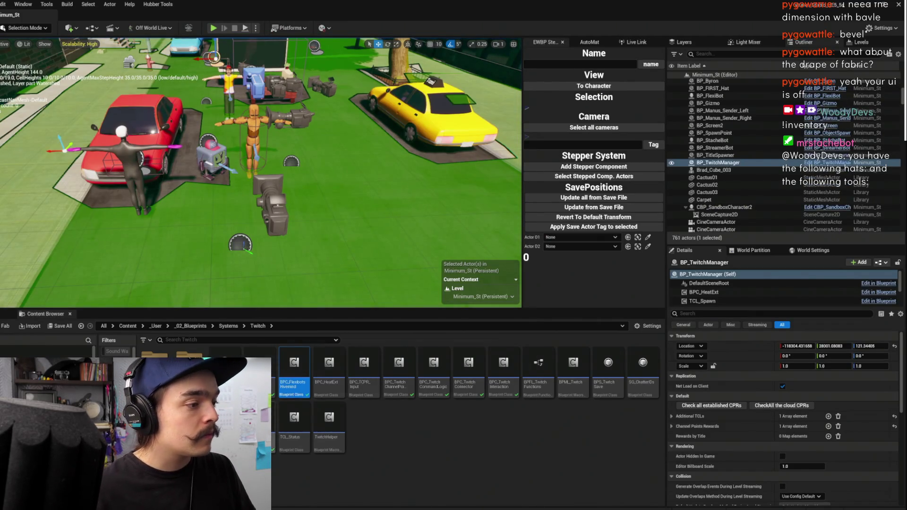
pyautogui.doubleClick(294, 371)
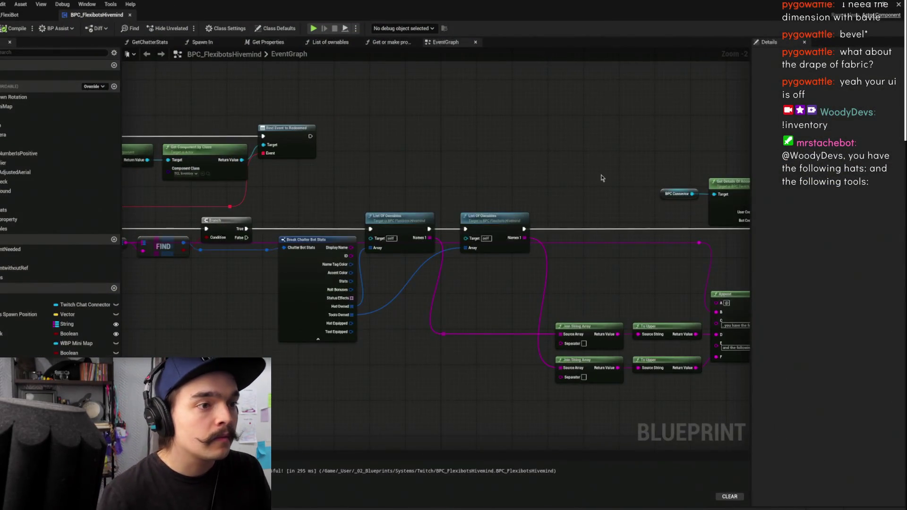
pyautogui.scroll(-2, 430, 210)
pyautogui.moveTo(427, 202)
pyautogui.mouseDown()
pyautogui.moveTo(620, 256)
pyautogui.moveTo(316, 260)
pyautogui.moveTo(518, 246)
pyautogui.mouseUp()
pyautogui.scroll(2, 619, 256)
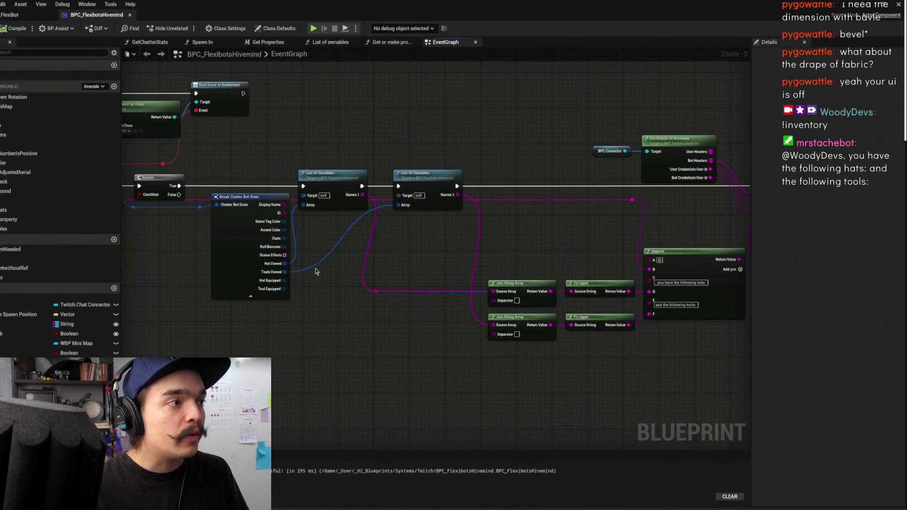
pyautogui.moveTo(356, 260); pyautogui.dragTo(517, 223)
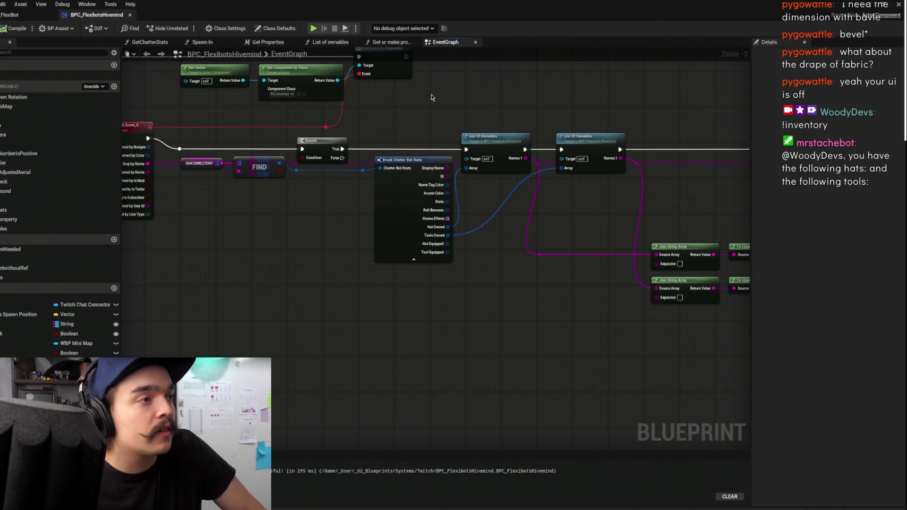
pyautogui.moveTo(443, 78); pyautogui.dragTo(444, 202)
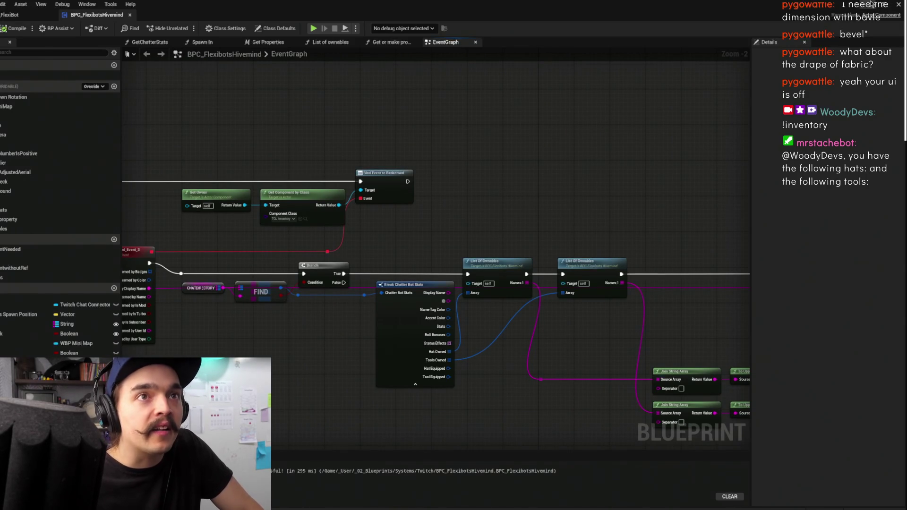
pyautogui.hotkey('alt', 'Tab')
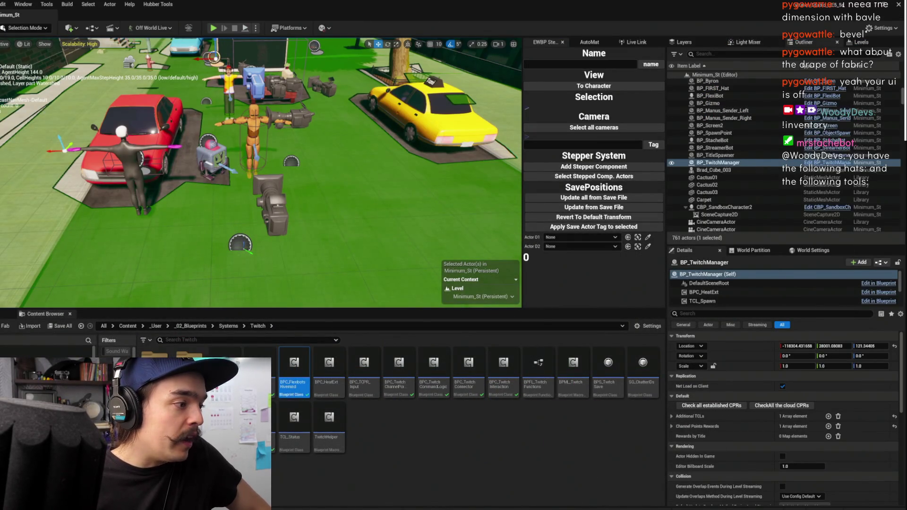
# - Open the 'Twitch Chatters that get the hat' Notion page and skim its chat log
pyautogui.hotkey('alt', 'Tab')
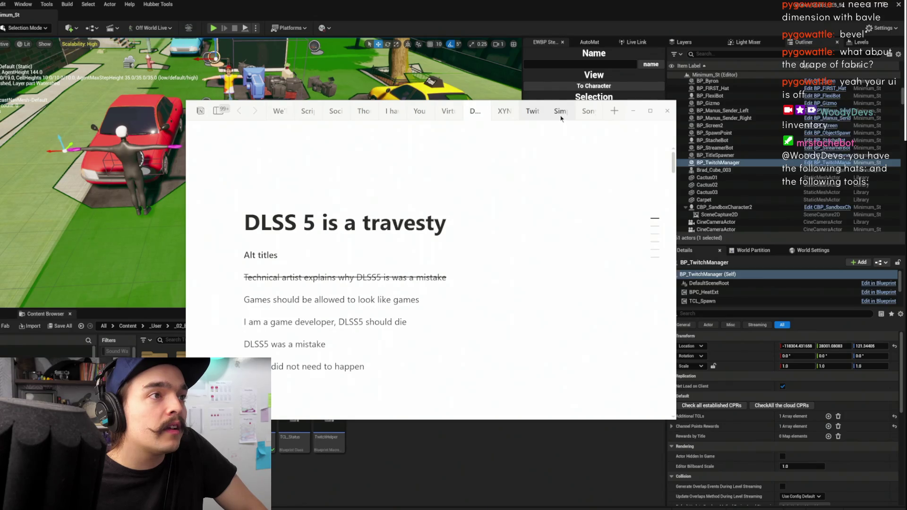
pyautogui.click(533, 111)
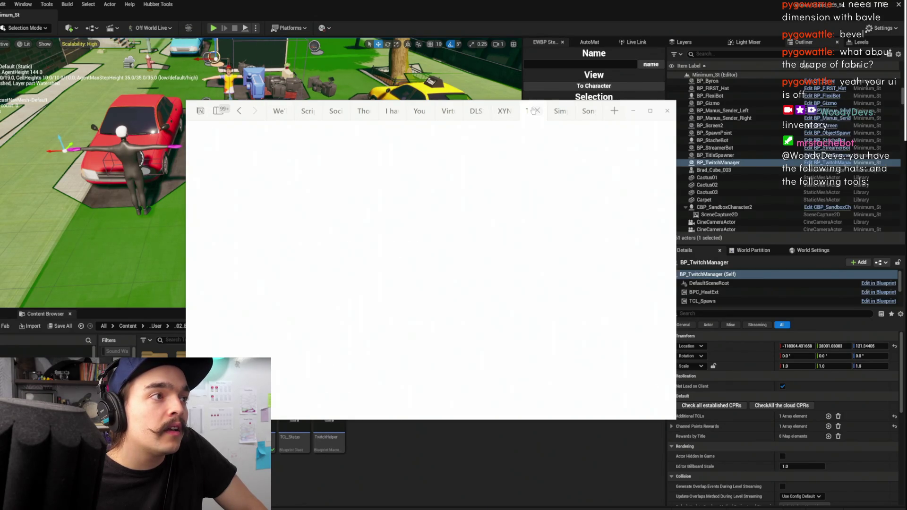
pyautogui.scroll(-10, 527, 195)
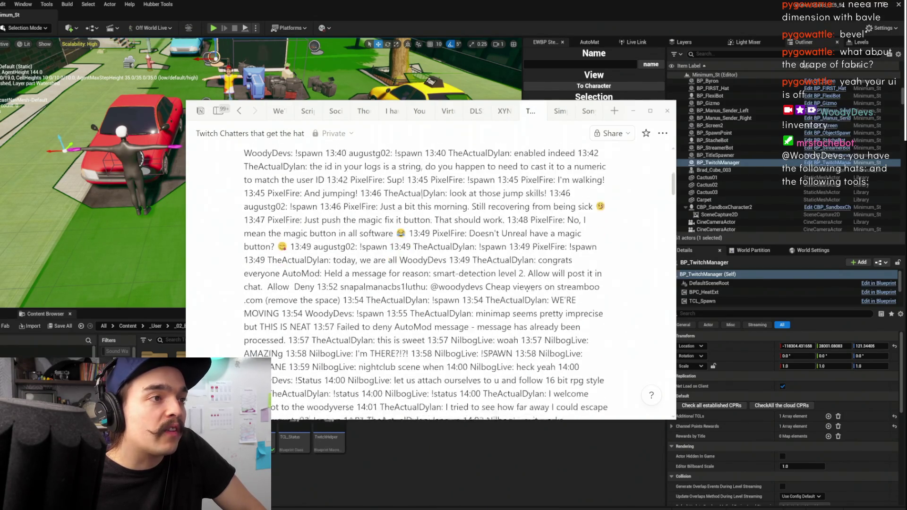
pyautogui.scroll(4, 429, 227)
pyautogui.moveTo(494, 331)
pyautogui.mouseDown()
pyautogui.moveTo(406, 238)
pyautogui.moveTo(332, 211)
pyautogui.mouseUp()
pyautogui.click(463, 237)
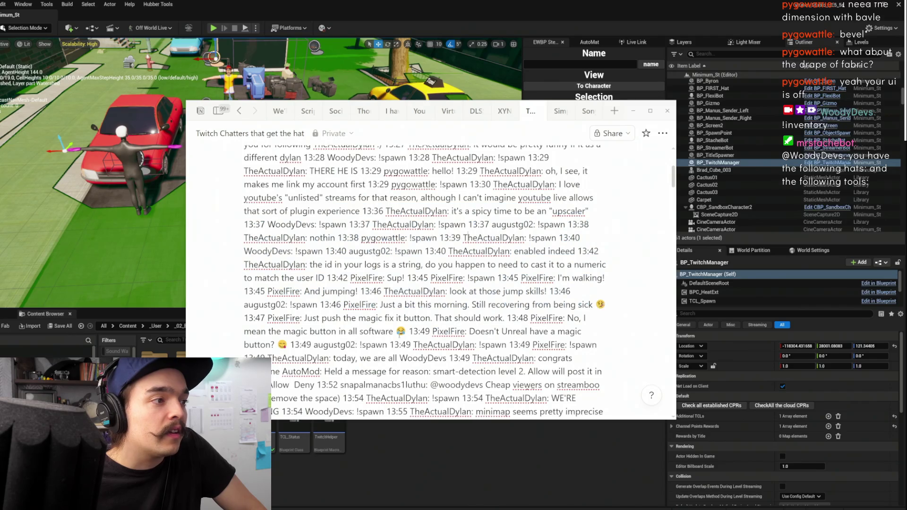
# - Pick out chatter names in the log, scroll to its end, and minimize Notion
pyautogui.scroll(4, 382, 333)
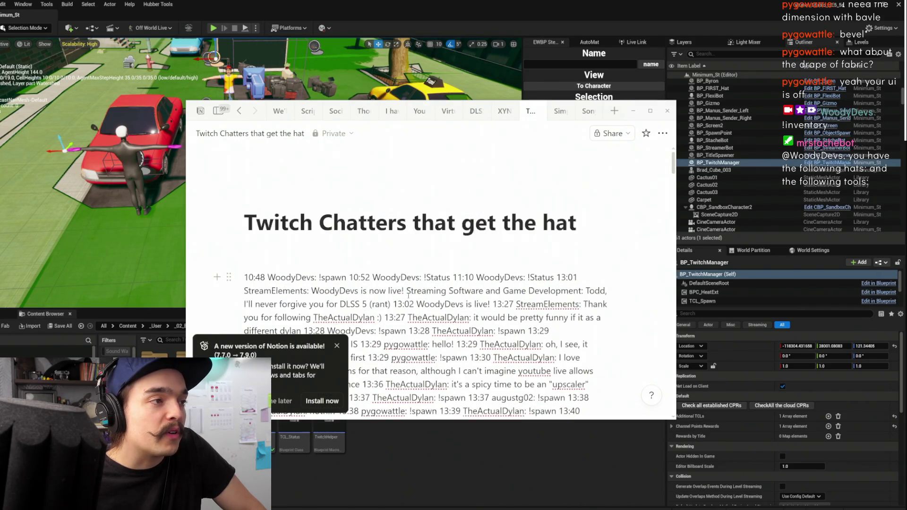
pyautogui.scroll(-2, 415, 288)
pyautogui.doubleClick(439, 231)
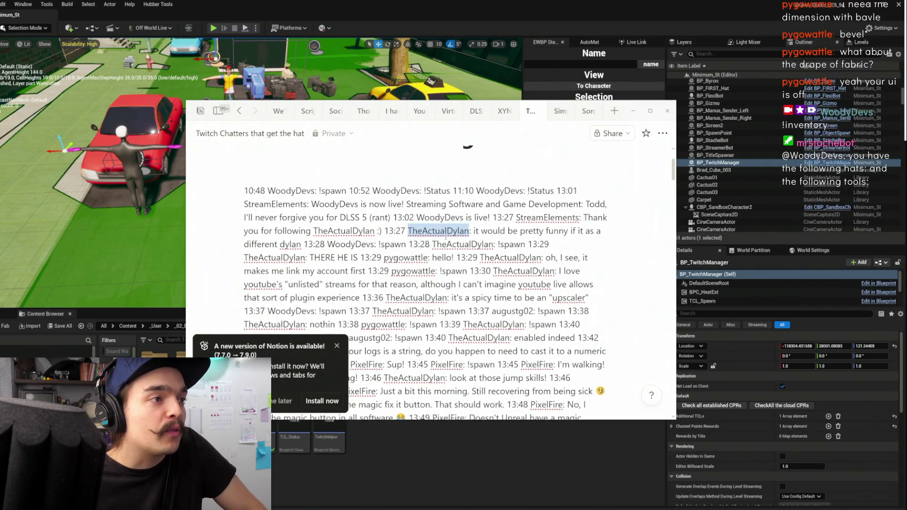
pyautogui.doubleClick(405, 257)
pyautogui.scroll(-2, 491, 233)
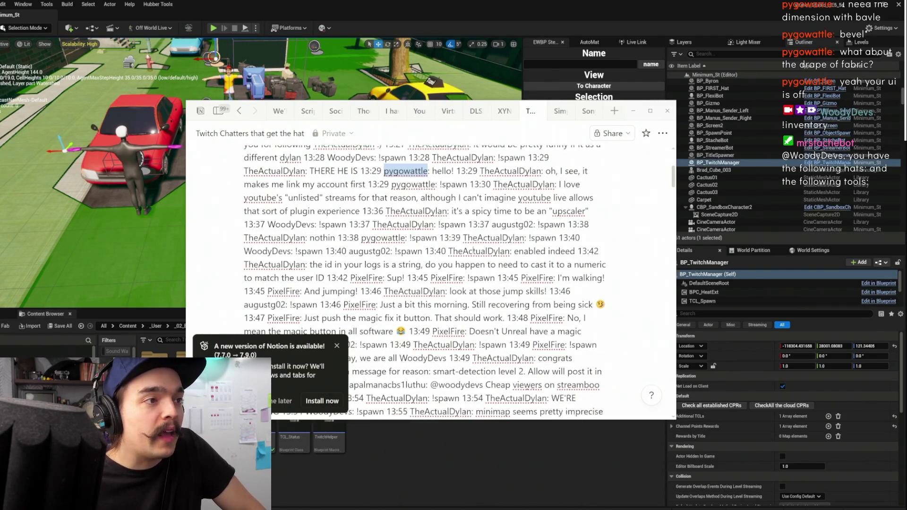
pyautogui.click(525, 306)
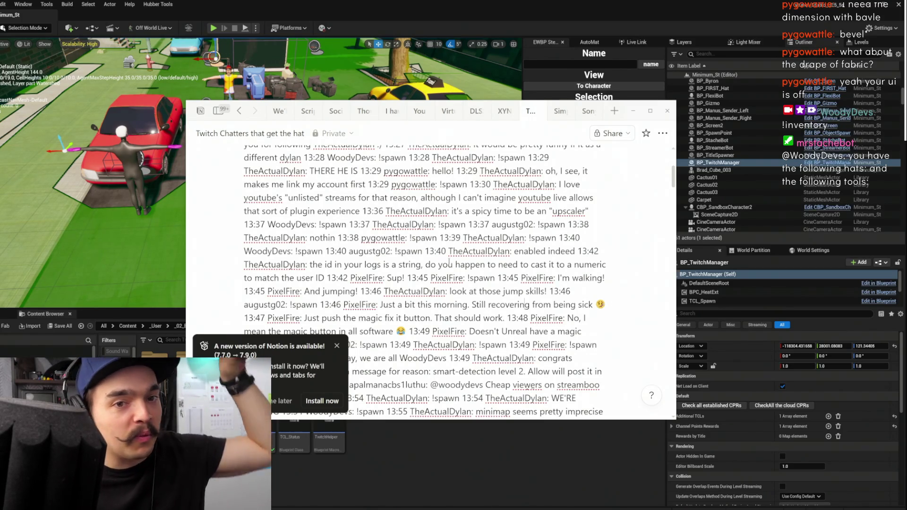
pyautogui.scroll(-15, 497, 270)
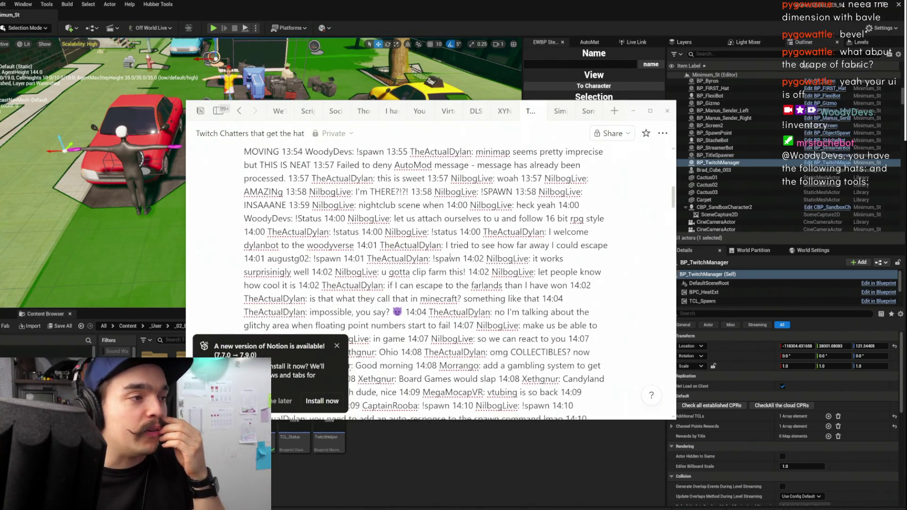
pyautogui.scroll(-10, 516, 263)
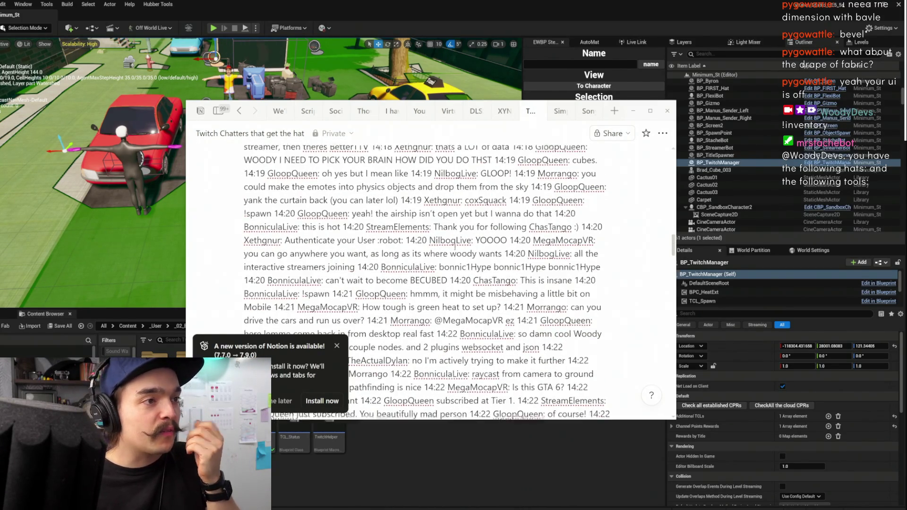
pyautogui.scroll(-8, 433, 238)
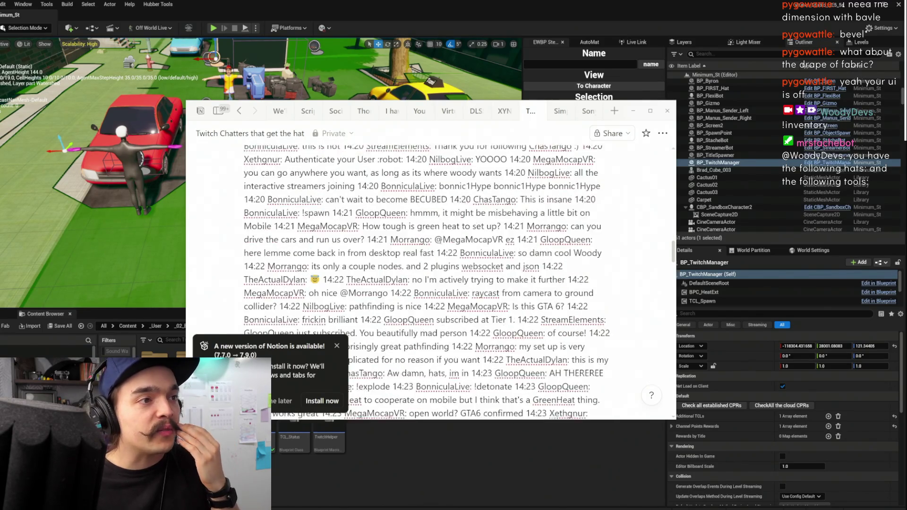
pyautogui.click(634, 111)
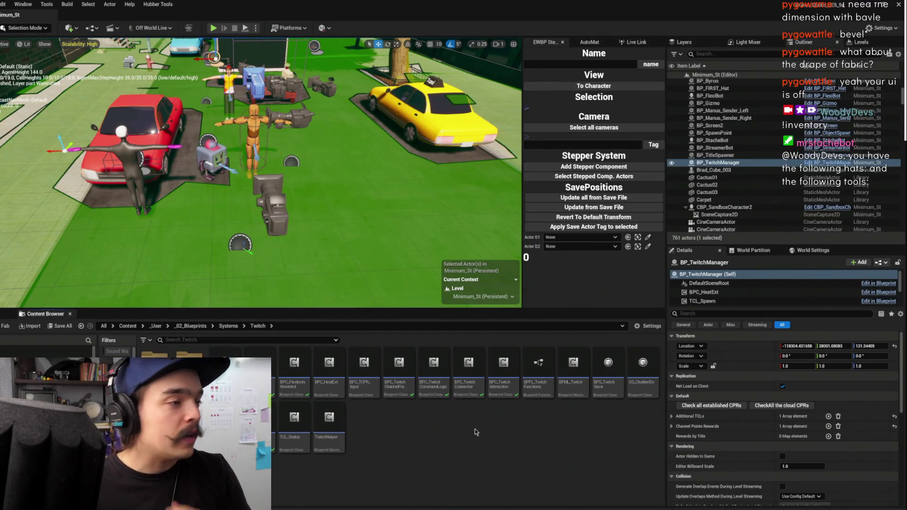
# - Fly the viewport camera to the cube robot and select its red FIRST hat
pyautogui.rightClick(403, 441)
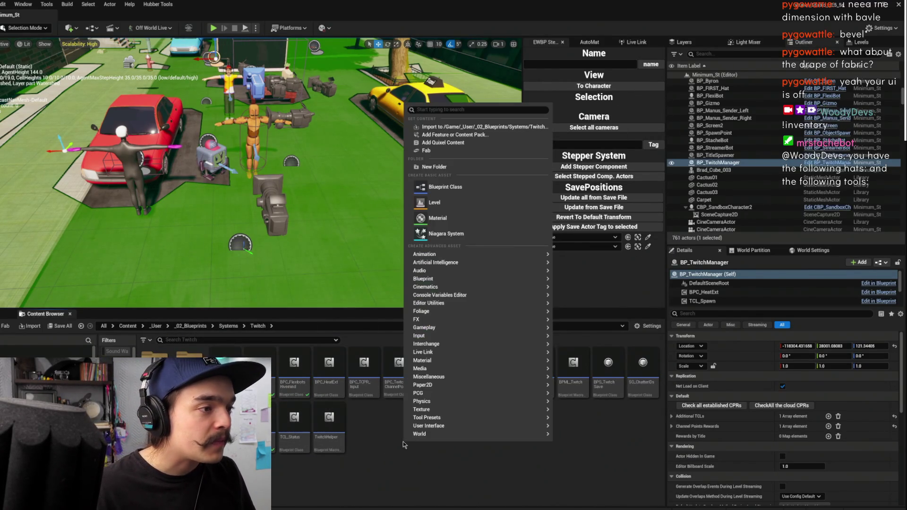
pyautogui.click(390, 448)
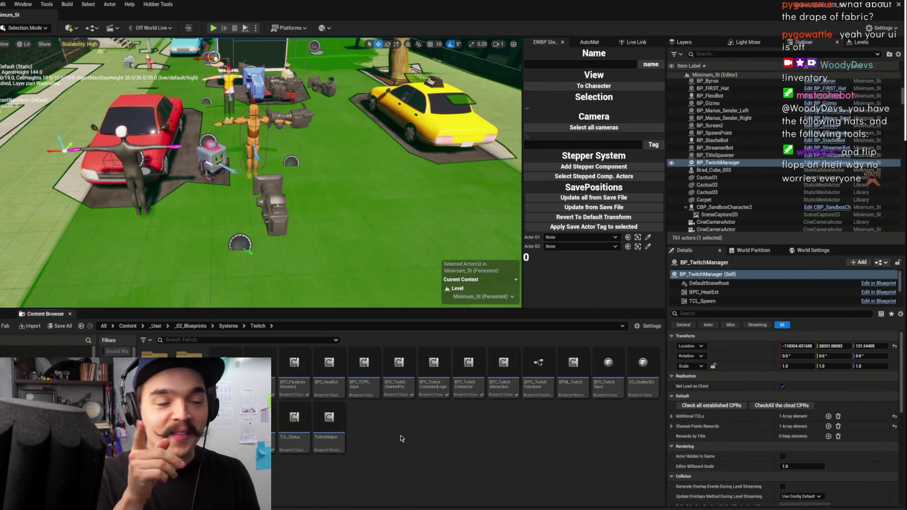
pyautogui.moveTo(303, 93)
pyautogui.mouseDown()
pyautogui.moveTo(306, 54)
pyautogui.moveTo(264, 59)
pyautogui.mouseUp()
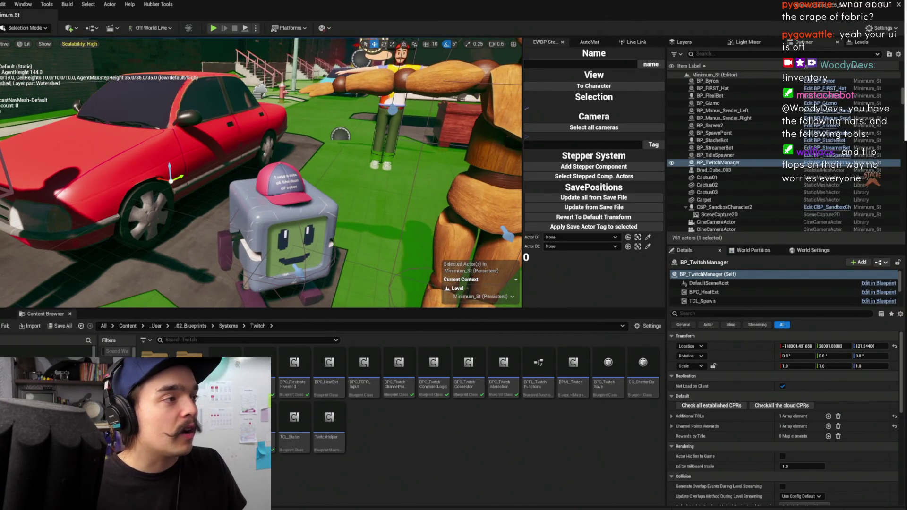
pyautogui.click(283, 181)
pyautogui.scroll(-10, 313, 165)
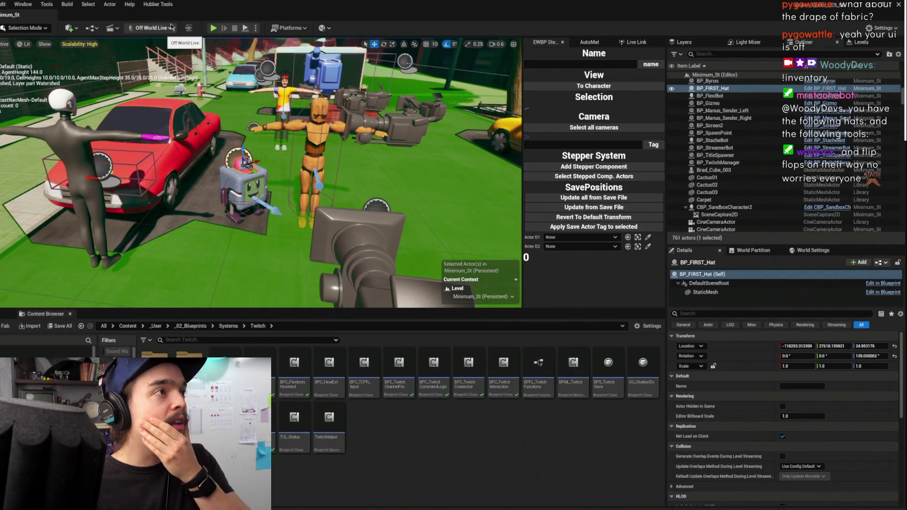
# - Open ChatterBots.sav for editing from Hubber Tools > Save Files
pyautogui.click(157, 4)
pyautogui.click(179, 18)
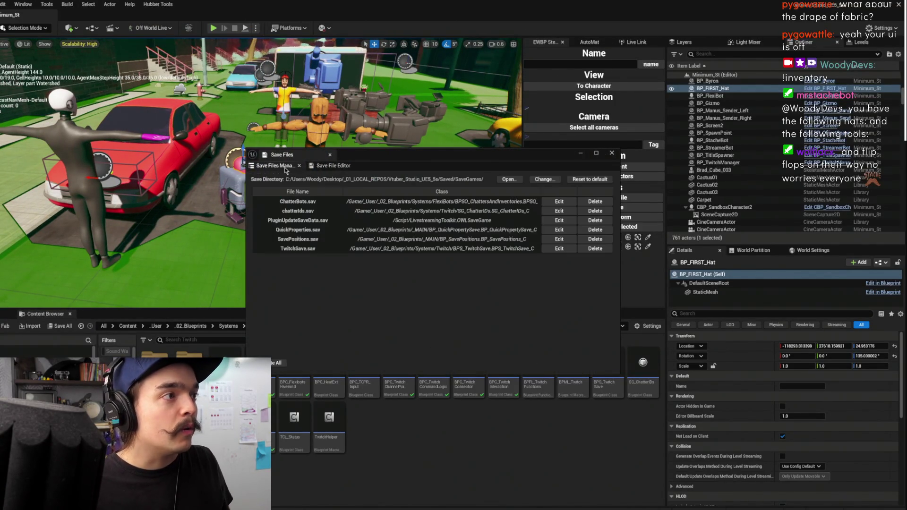
pyautogui.click(322, 205)
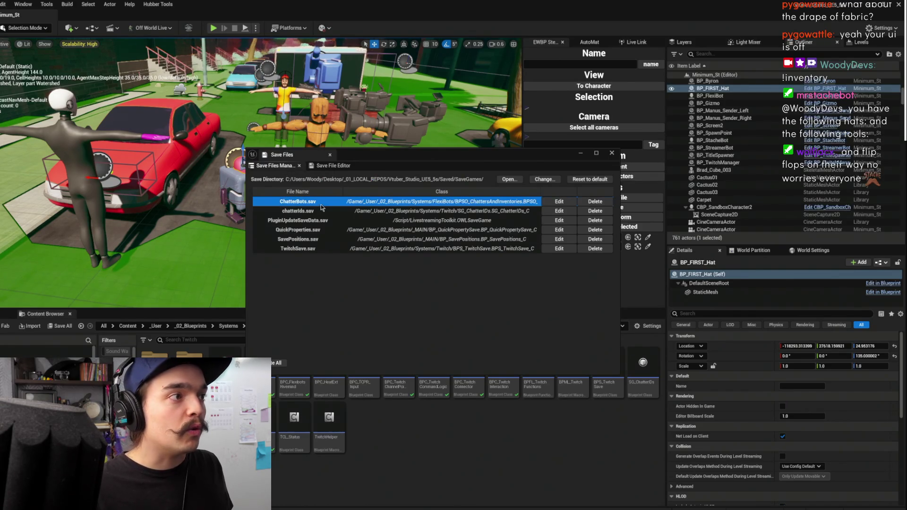
pyautogui.click(560, 202)
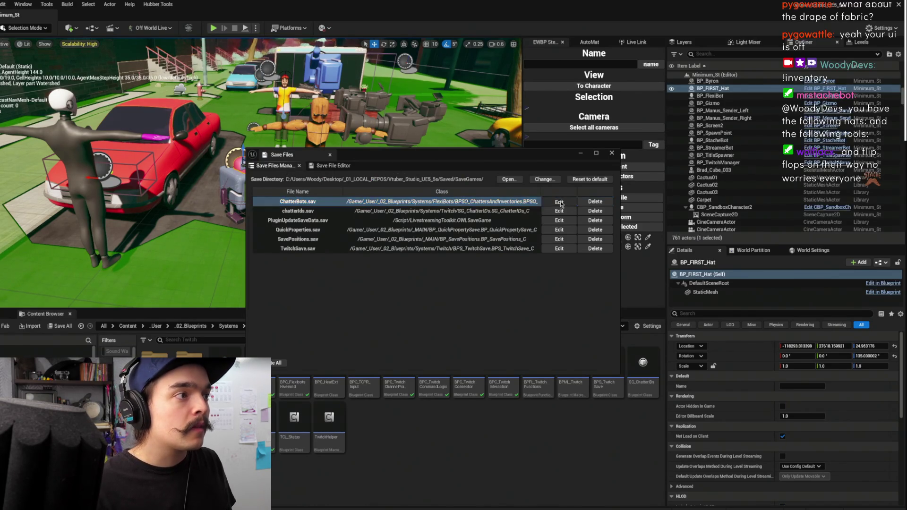
pyautogui.click(560, 202)
# - Add a second Chatter Directory entry, compare it with the existing one, and start editing its key
pyautogui.click(251, 212)
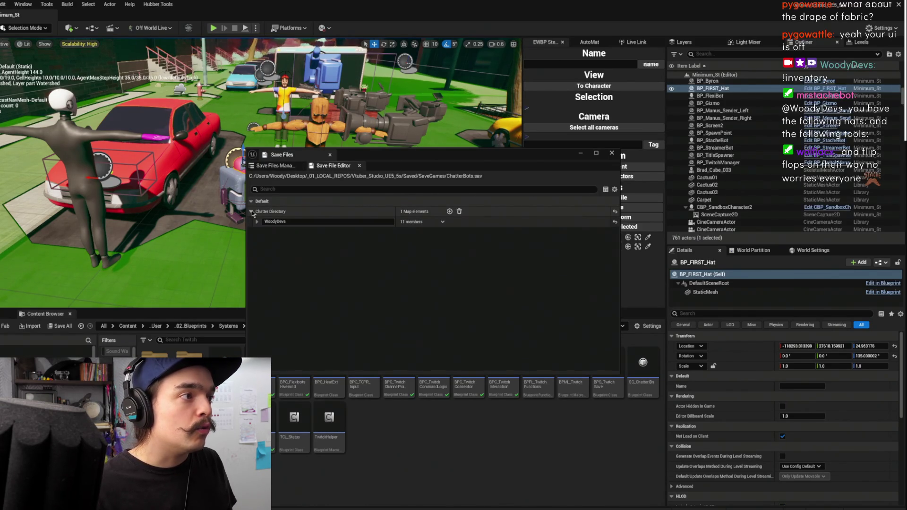
pyautogui.click(449, 212)
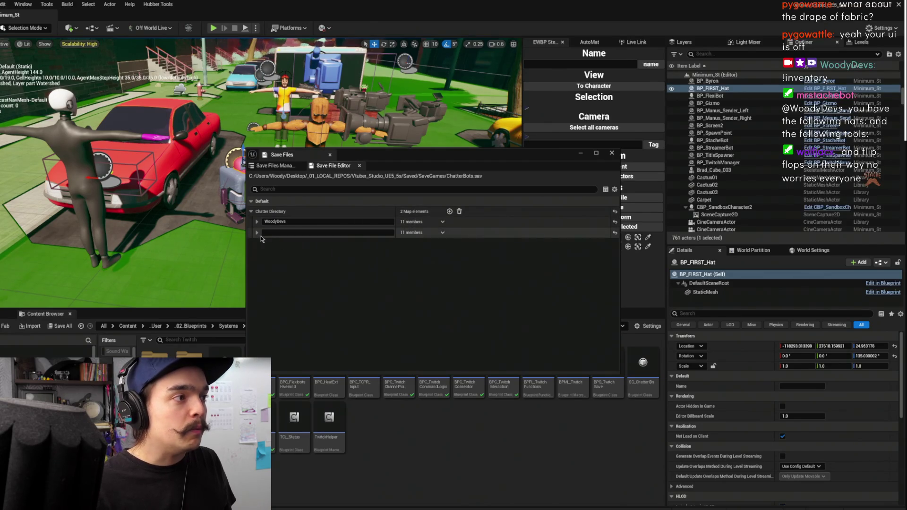
pyautogui.click(257, 231)
pyautogui.click(257, 221)
pyautogui.click(257, 221)
pyautogui.click(257, 232)
pyautogui.click(257, 233)
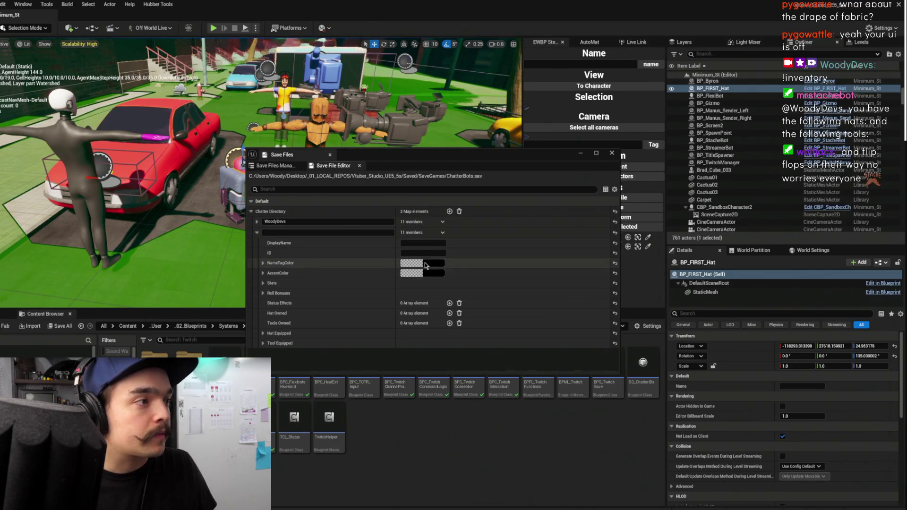
pyautogui.click(257, 222)
pyautogui.click(257, 222)
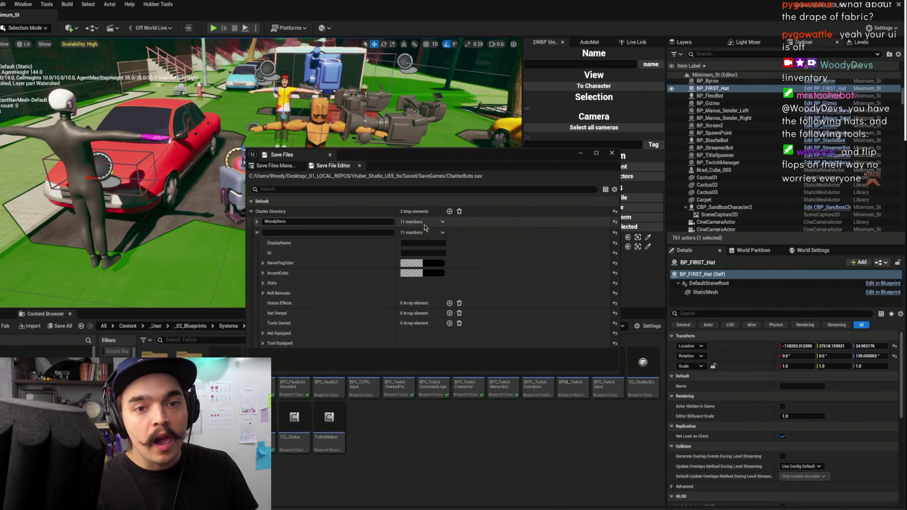
pyautogui.click(334, 232)
pyautogui.write('Pygo')
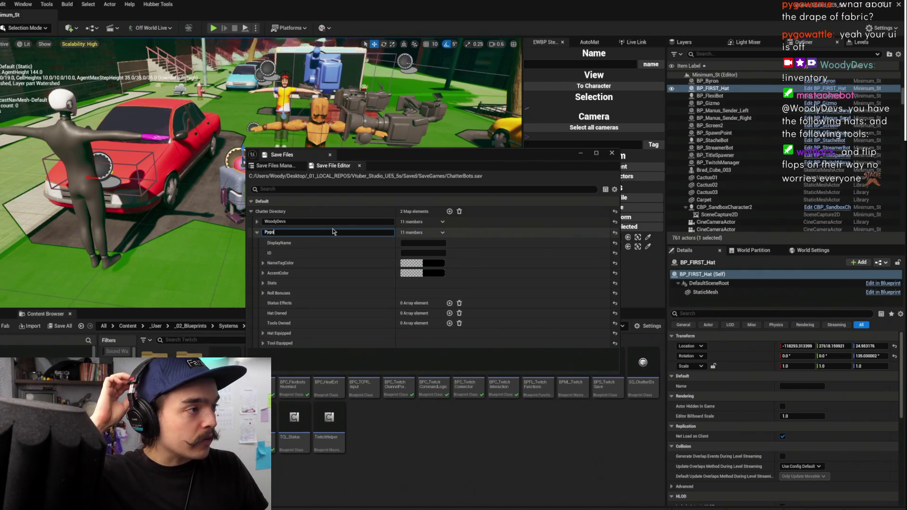
pyautogui.hotkey('alt', 'Tab')
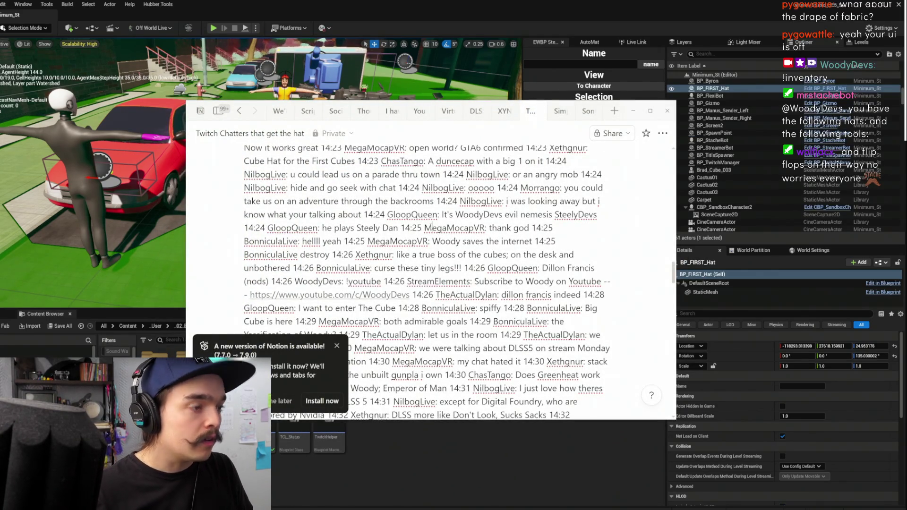
# - Search the Notion chat log for 'pygo', select the chatter's full username, and return to Unreal
pyautogui.hotkey('ctrl', 'f')
pyautogui.write('pygo')
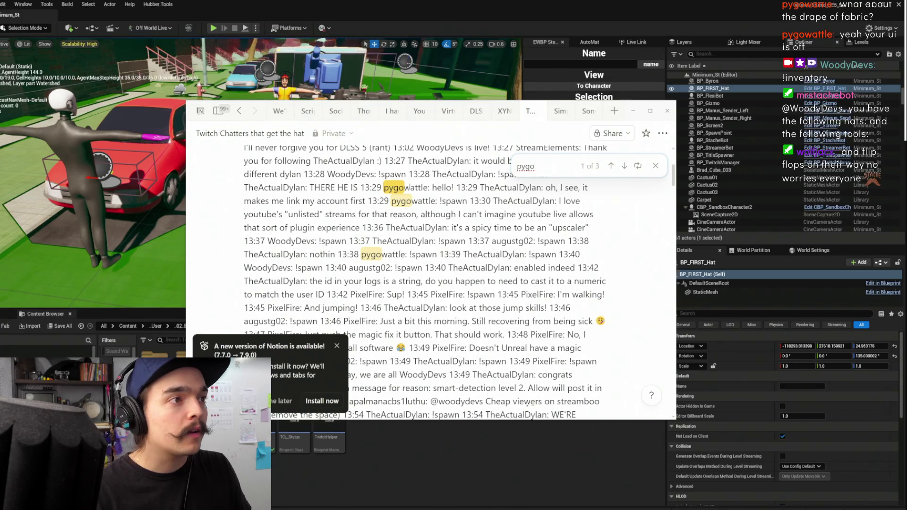
pyautogui.doubleClick(409, 188)
pyautogui.hotkey('ctrl', 'c')
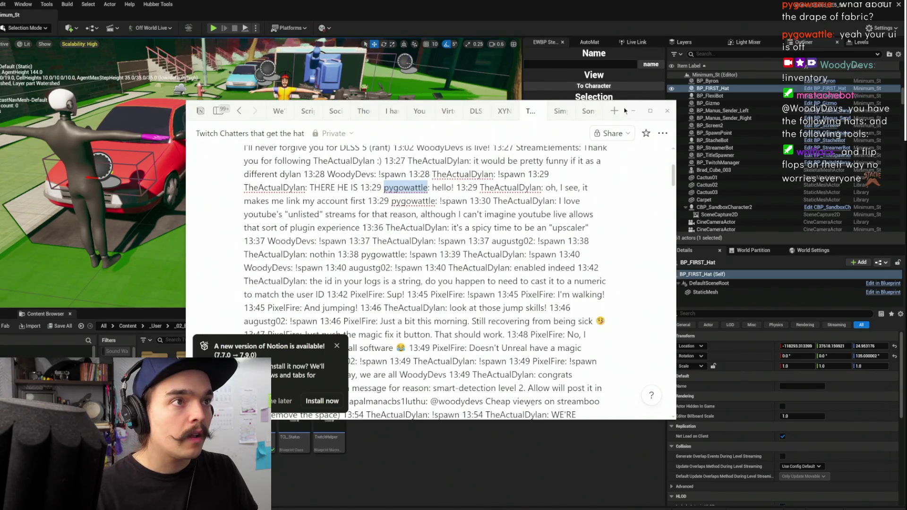
pyautogui.hotkey('alt', 'Tab')
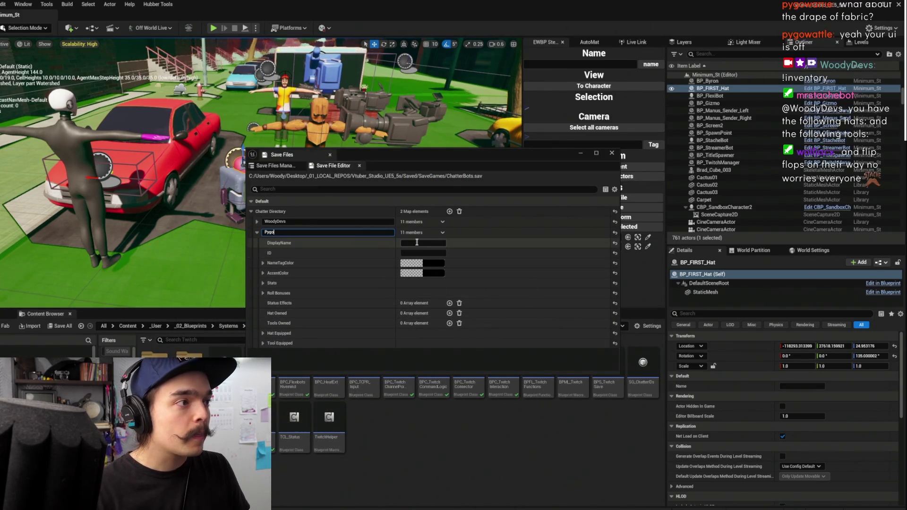
# - Paste the chatter's full username into the new entry's DisplayName and map key, then expand Hat Equipped
pyautogui.click(416, 242)
pyautogui.hotkey('ctrl', 'v')
pyautogui.click(312, 232)
pyautogui.hotkey('ctrl', 'a')
pyautogui.hotkey('ctrl', 'v')
pyautogui.press('Return')
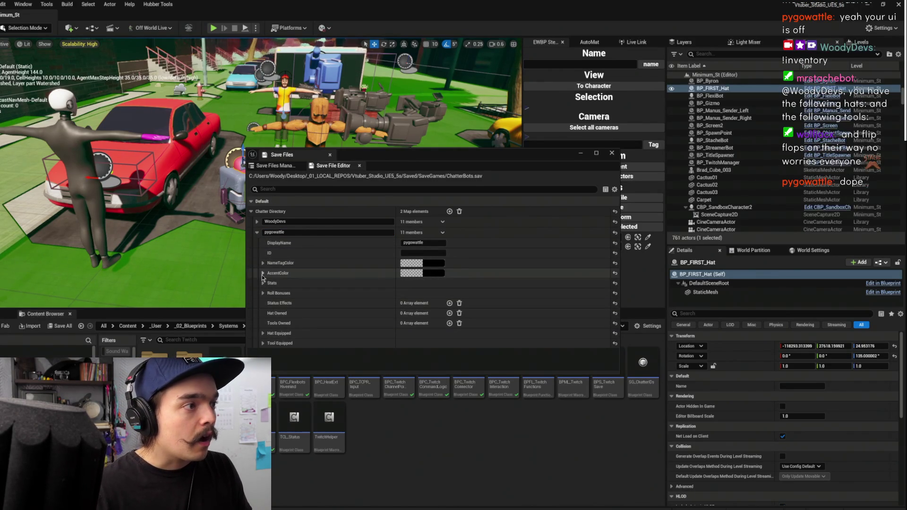
pyautogui.click(264, 334)
pyautogui.moveTo(478, 158); pyautogui.dragTo(522, 77)
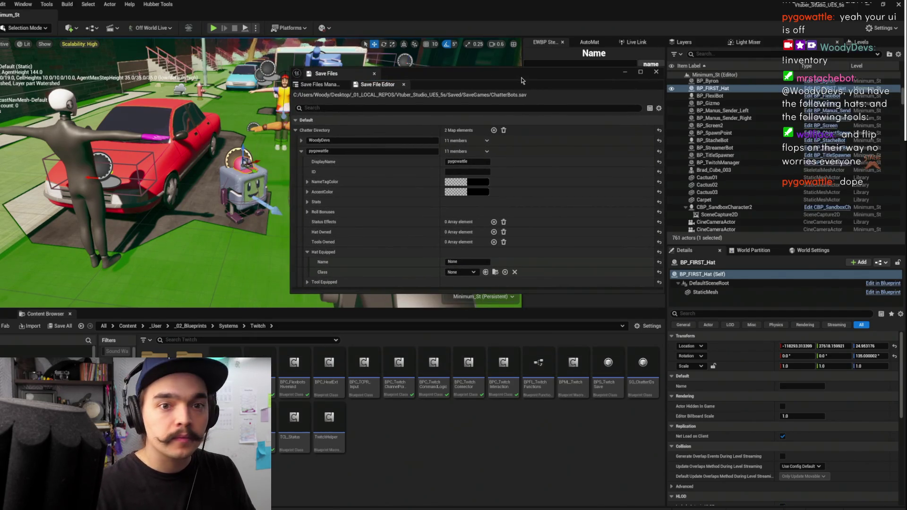
# - Set the equipped hat's class to BP_FIRST_Hat
pyautogui.click(465, 262)
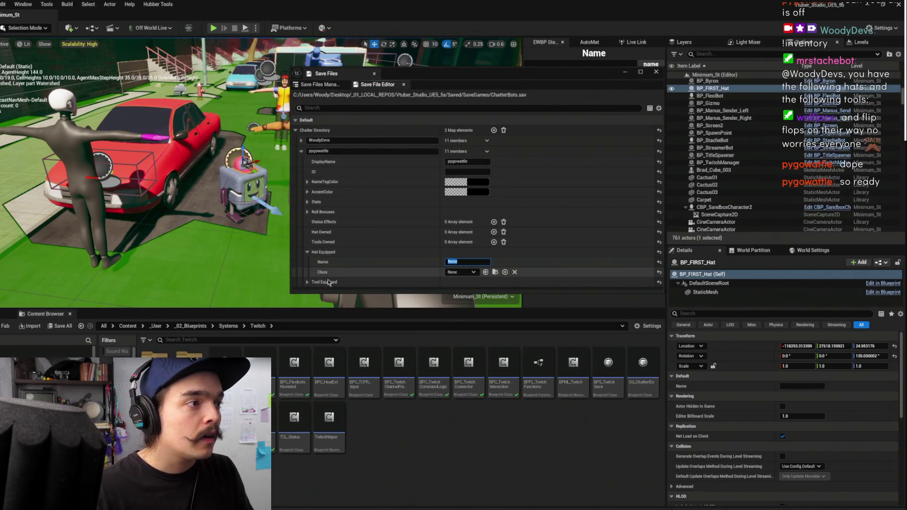
pyautogui.click(306, 282)
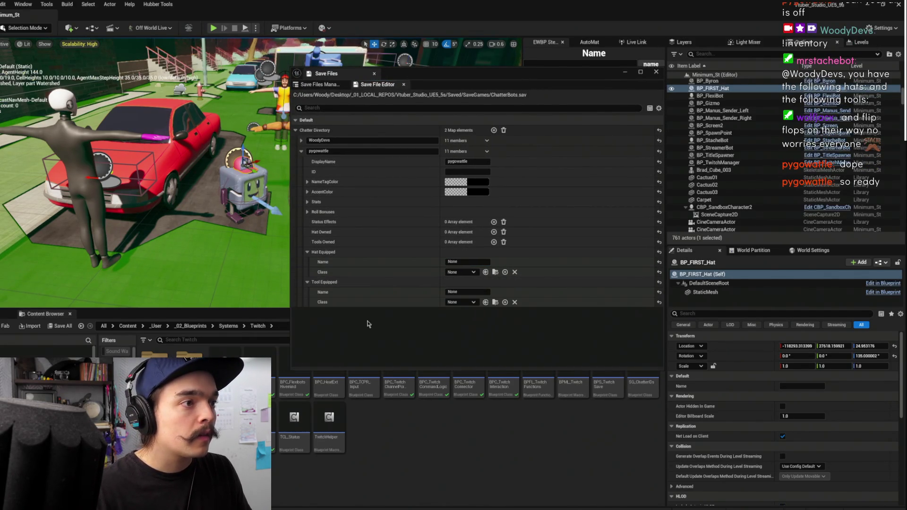
pyautogui.click(465, 273)
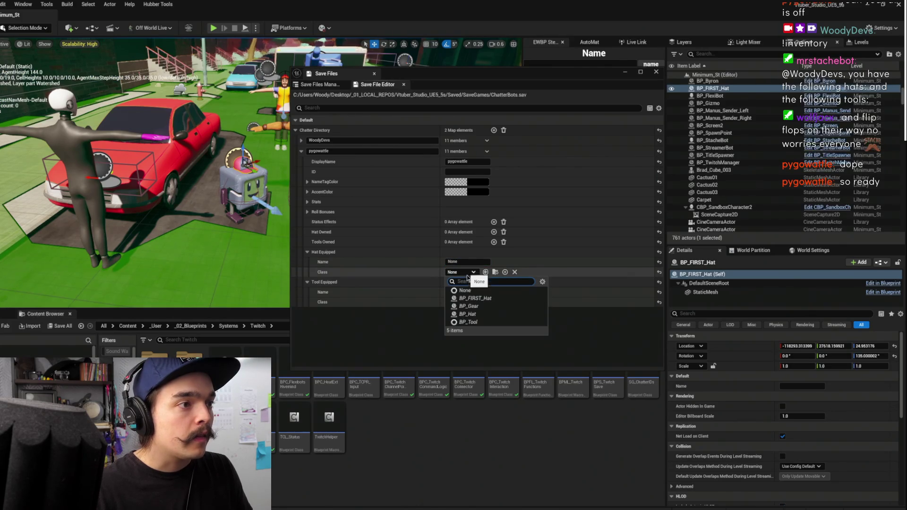
pyautogui.click(475, 299)
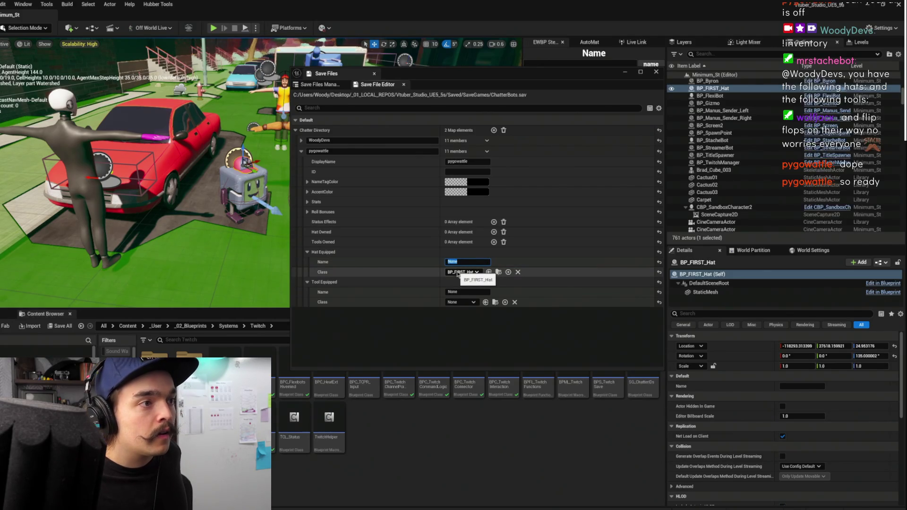
# - Name the equipped hat 'The Cubic Dawn' and close the Save Files window
pyautogui.click(463, 263)
pyautogui.doubleClick(462, 262)
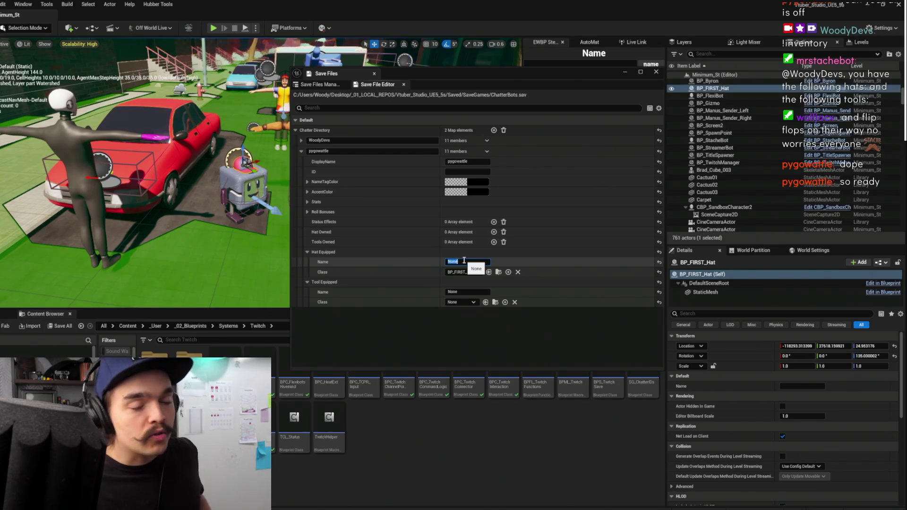
pyautogui.write('The')
pyautogui.press('Return')
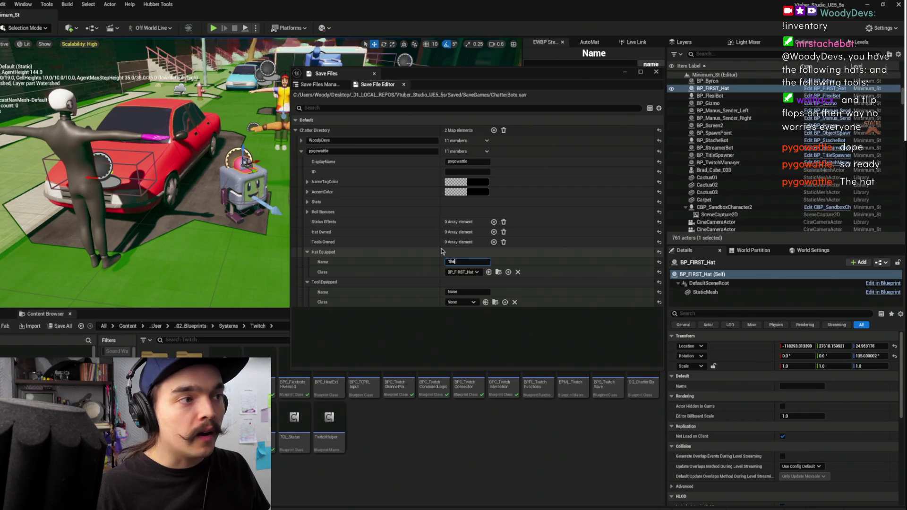
pyautogui.write(' C')
pyautogui.write(' daw')
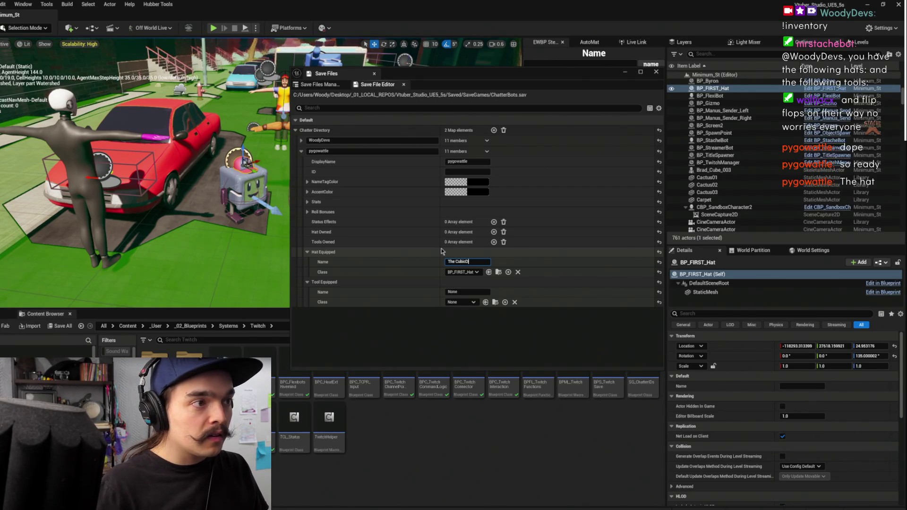
pyautogui.write(' Dawn')
pyautogui.press('Return')
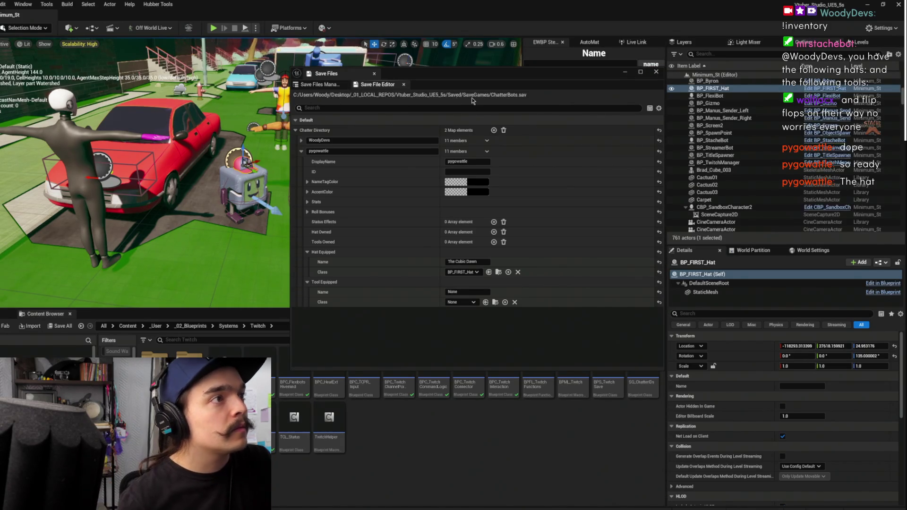
pyautogui.click(657, 72)
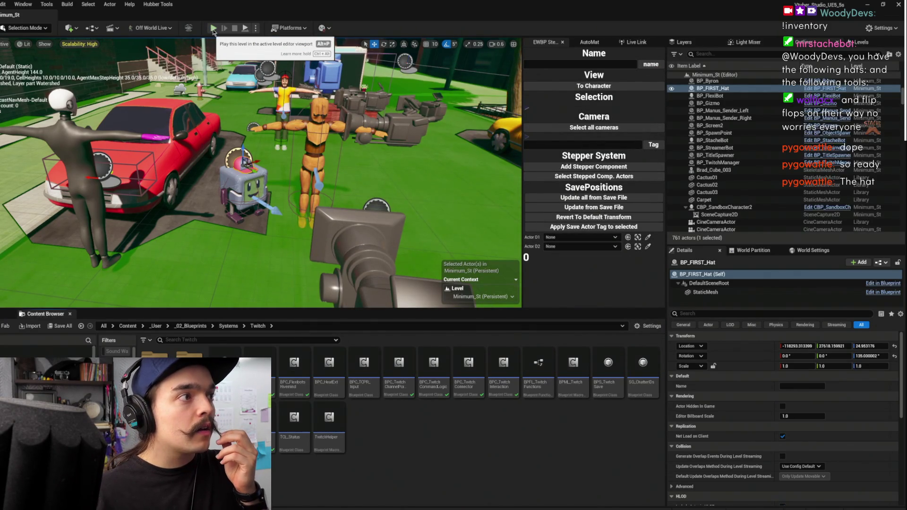
# - Start Play-in-Editor and detach from the player to view the chatter bots in the street
pyautogui.click(213, 29)
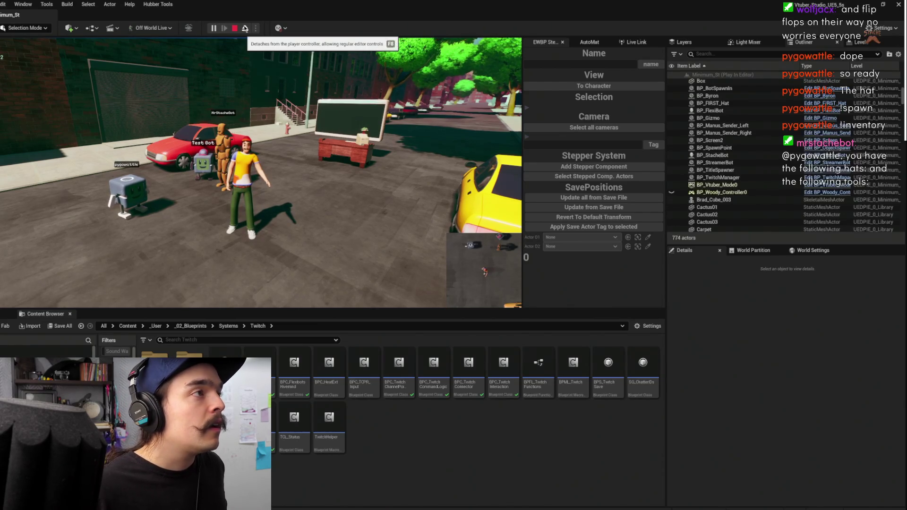
pyautogui.click(245, 28)
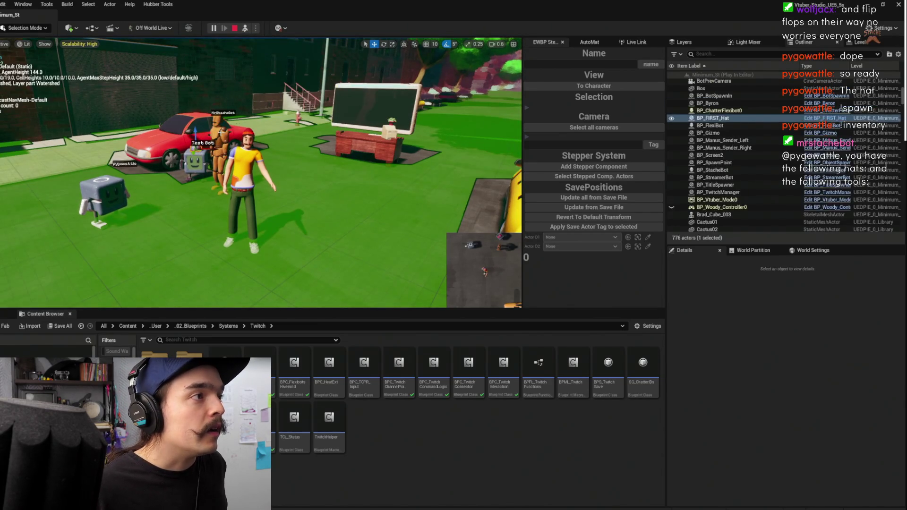
# - Filter the Outliner for 'twitch', inspect BP_TwitchManager's BPC_FlexibotsHivemind chatter entries, then stop playing
pyautogui.click(741, 53)
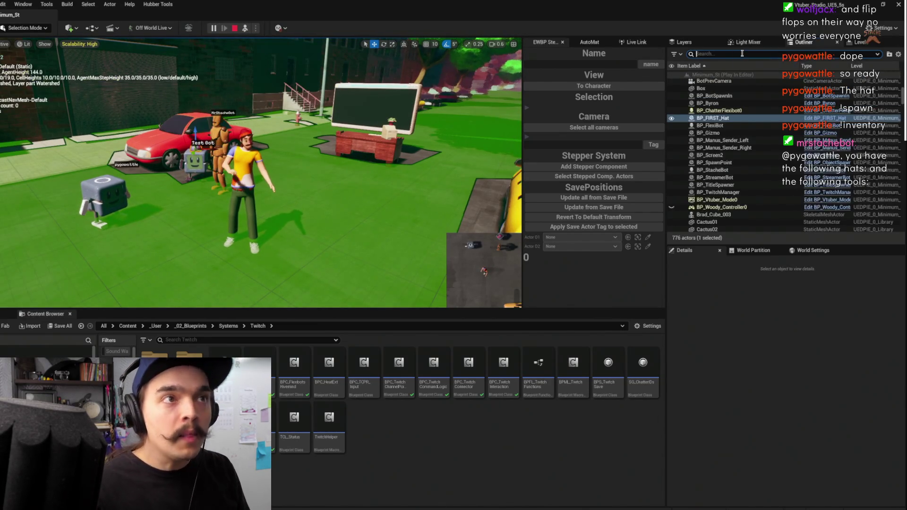
pyautogui.write('twitch')
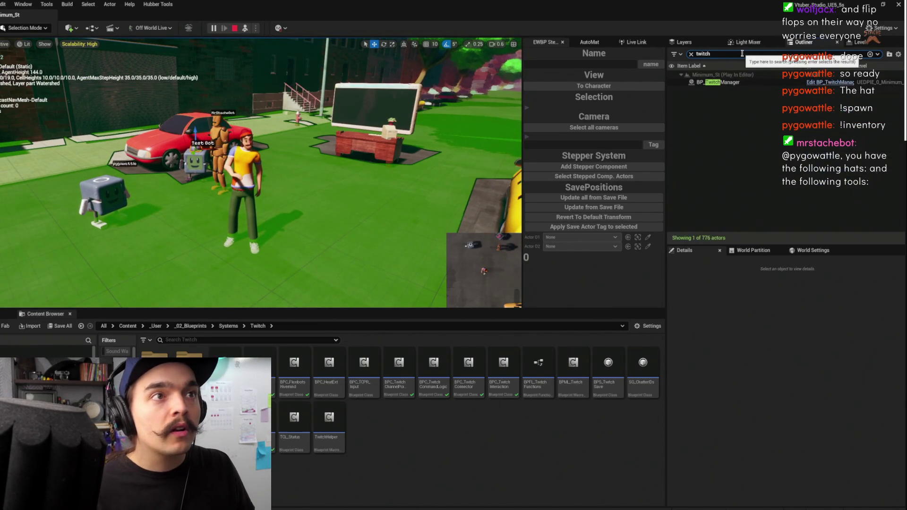
pyautogui.click(735, 82)
pyautogui.scroll(-5, 732, 283)
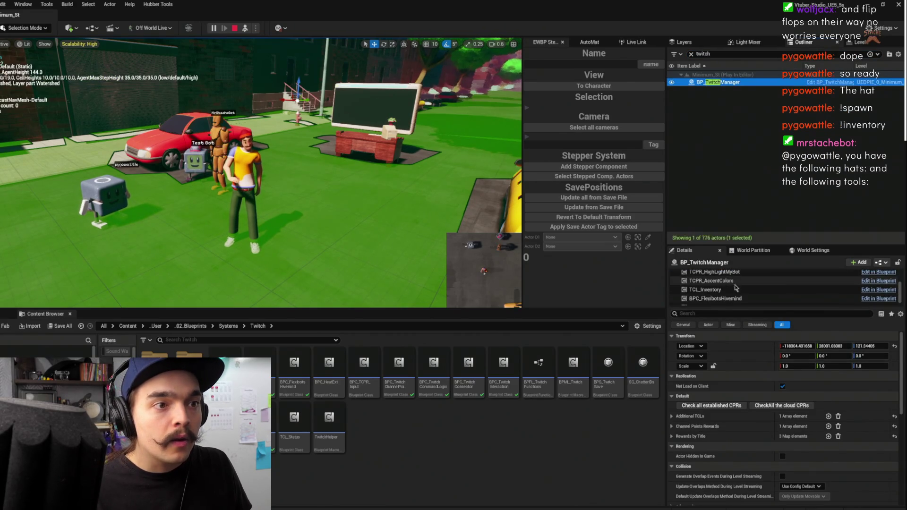
pyautogui.click(715, 298)
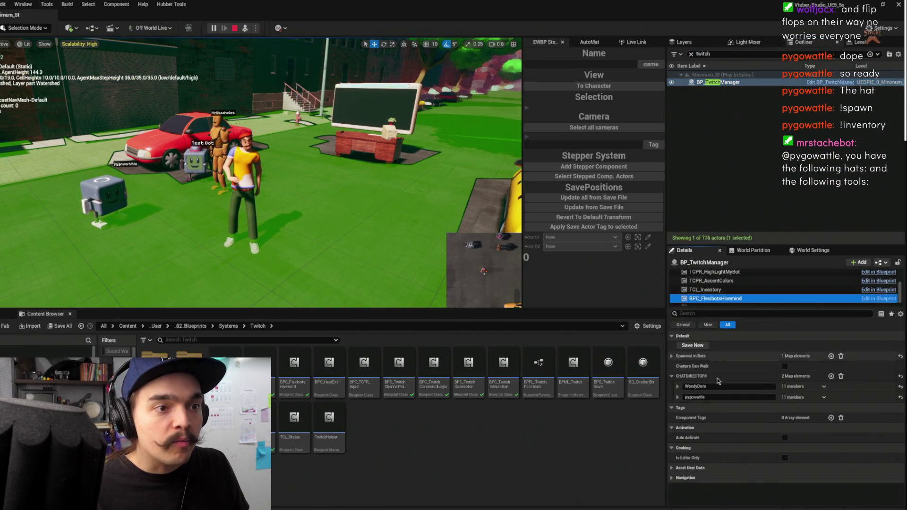
pyautogui.click(678, 397)
pyautogui.scroll(-2, 685, 420)
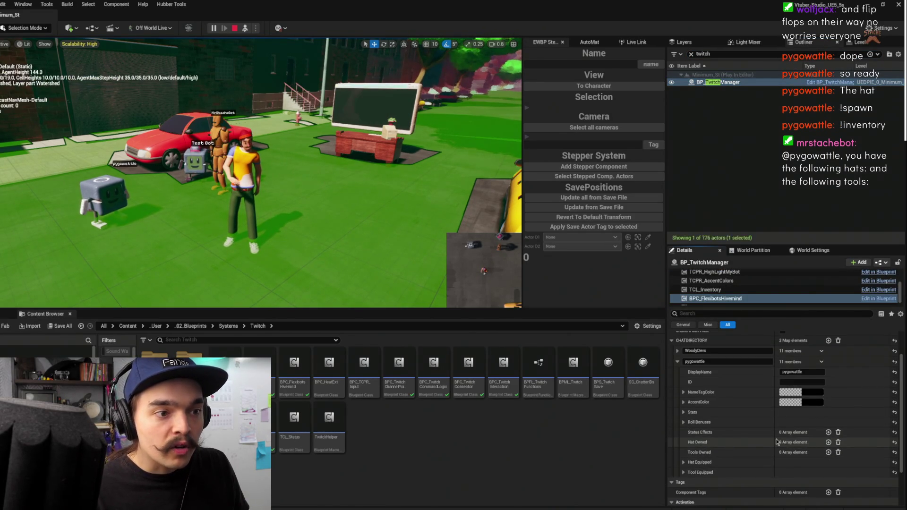
pyautogui.click(234, 29)
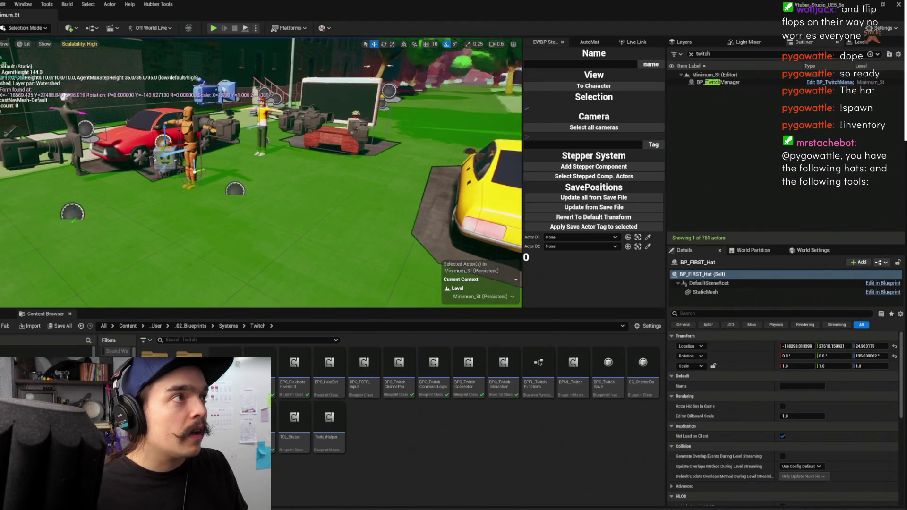
# - Open Hubber Tools > Save Files and preview ChatterBots.sav
pyautogui.click(158, 4)
pyautogui.click(168, 17)
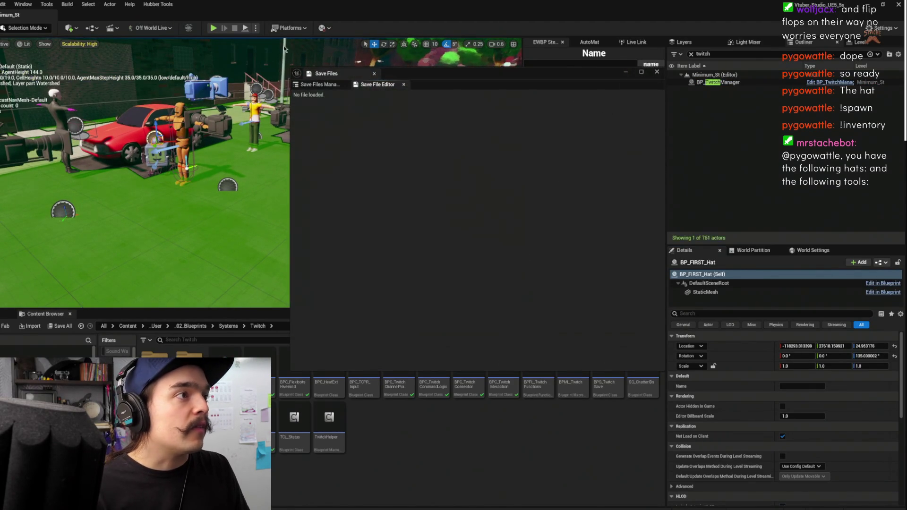
pyautogui.click(326, 84)
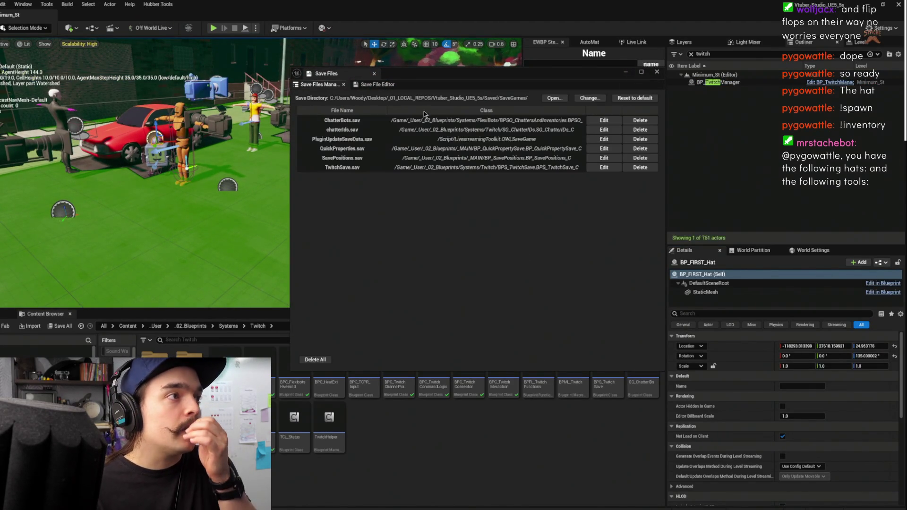
pyautogui.click(355, 120)
pyautogui.click(602, 120)
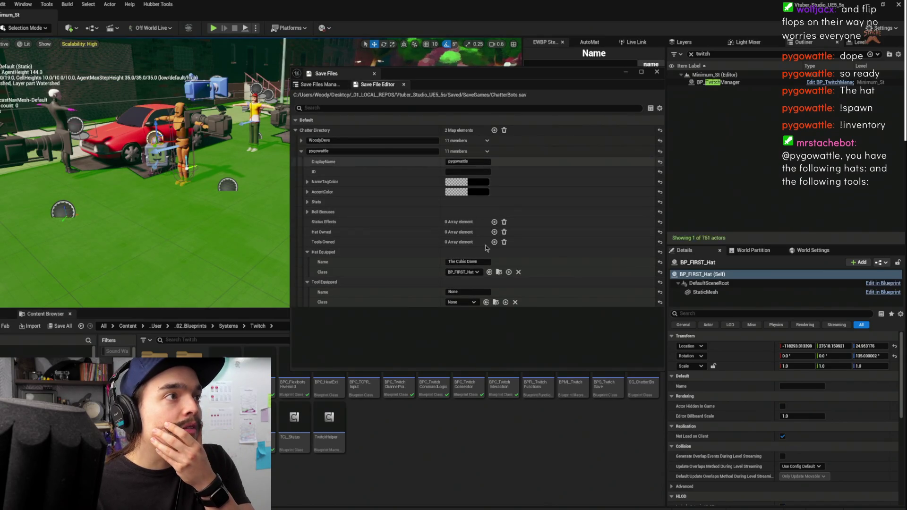
# - Check the Change... save directory picker, cancel it, and open ChatterBots.sav for editing
pyautogui.click(325, 85)
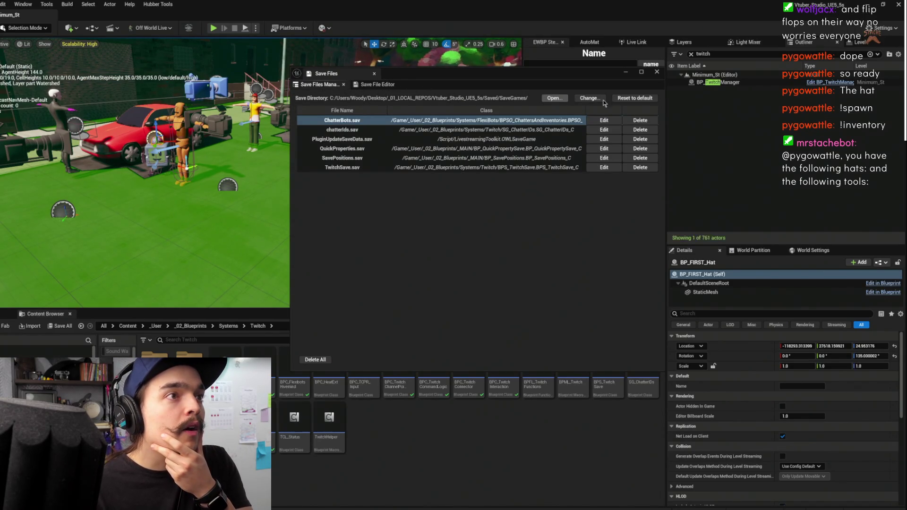
pyautogui.click(588, 98)
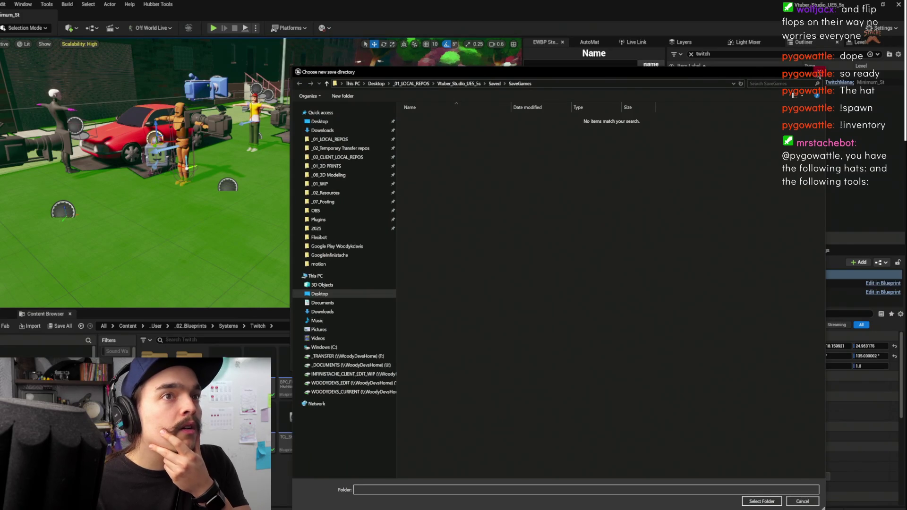
pyautogui.click(818, 74)
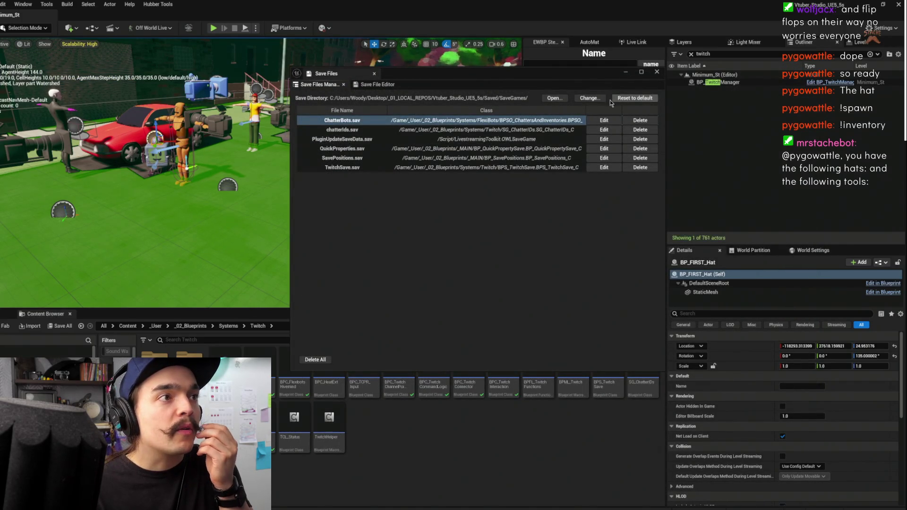
pyautogui.click(603, 120)
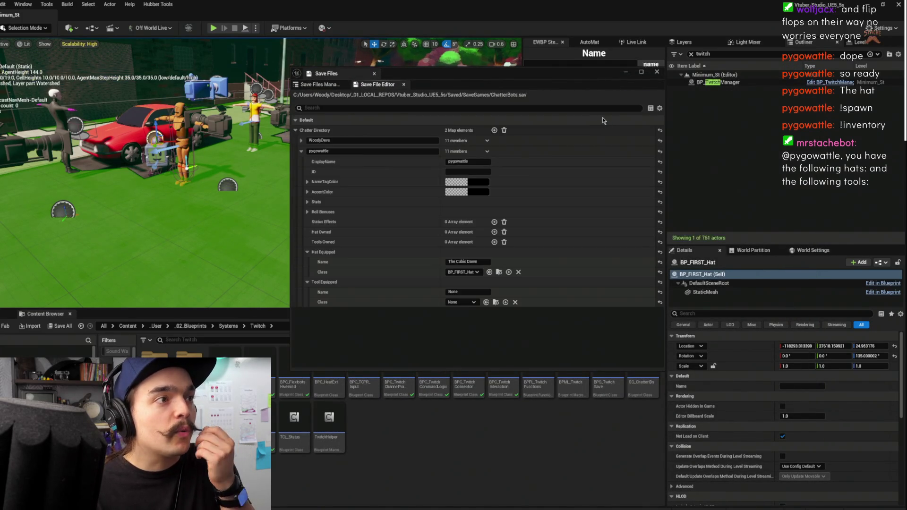
# - Collapse the second chatter's entry and expand the first chatter's saved fields
pyautogui.click(301, 141)
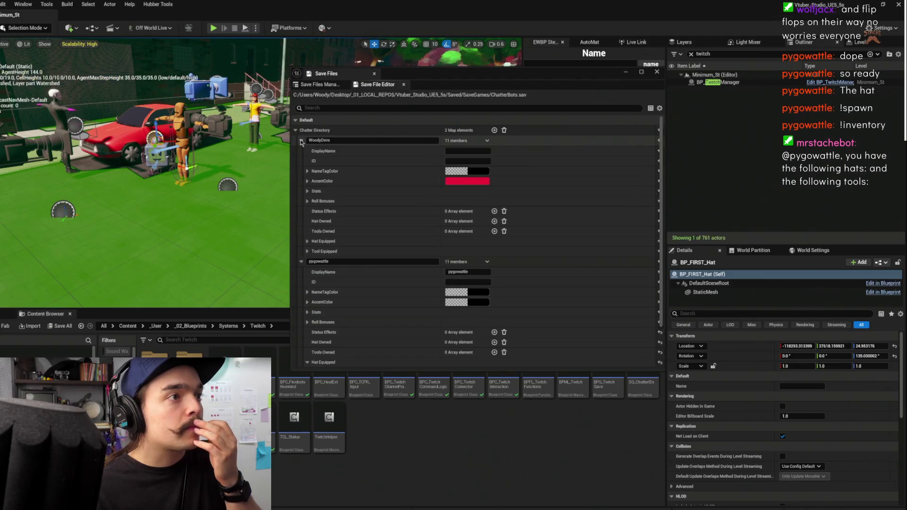
pyautogui.click(301, 140)
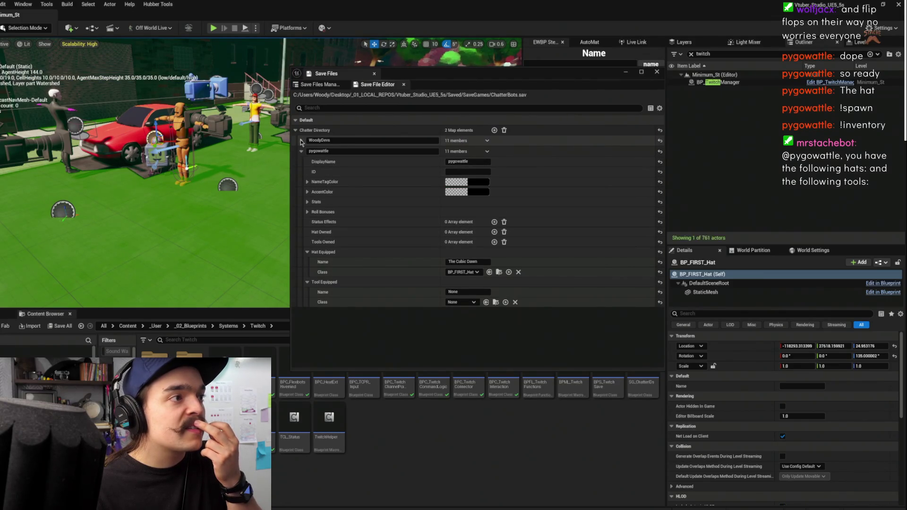
pyautogui.click(302, 152)
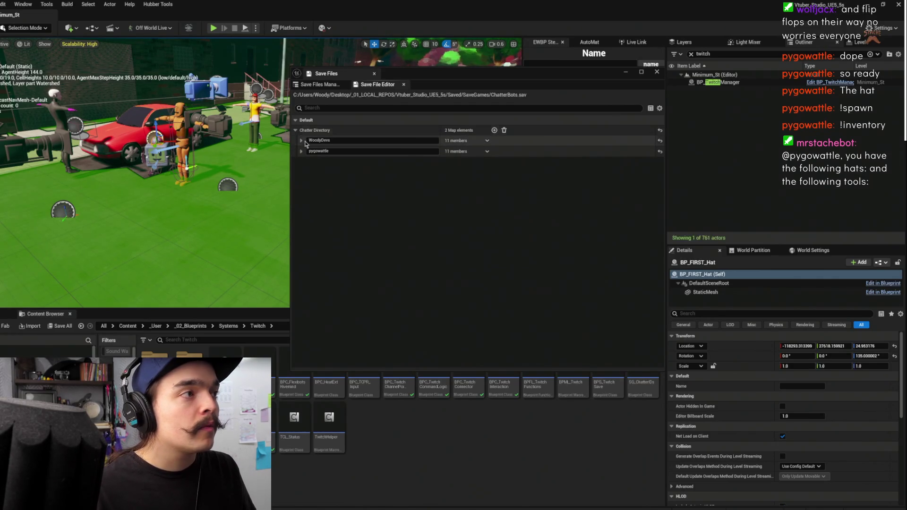
pyautogui.click(301, 142)
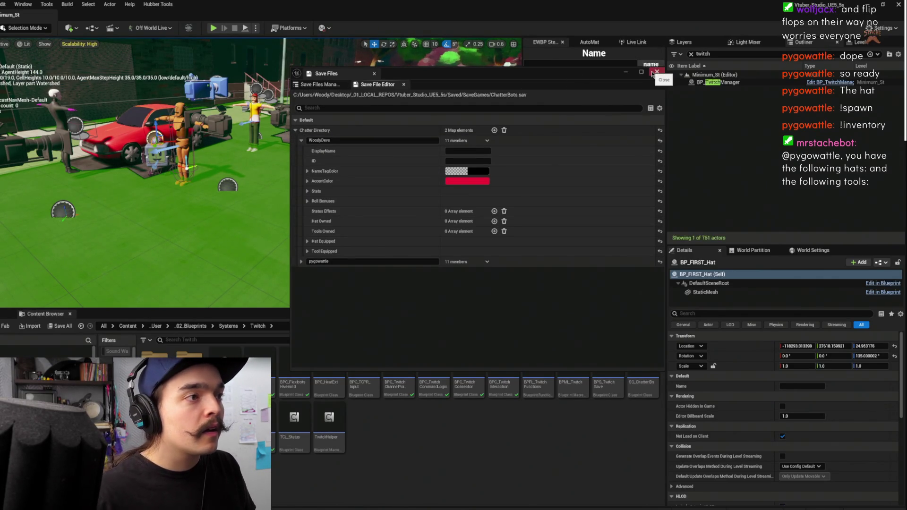
# - Give the first chatter an owned hat of class BP_FIRST_Hat named 'The Cubic Dawn'
pyautogui.click(494, 221)
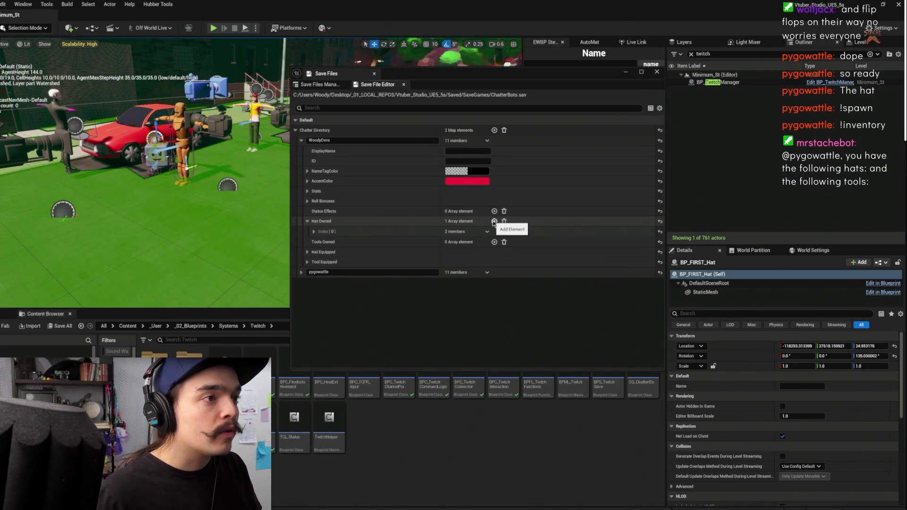
pyautogui.click(367, 232)
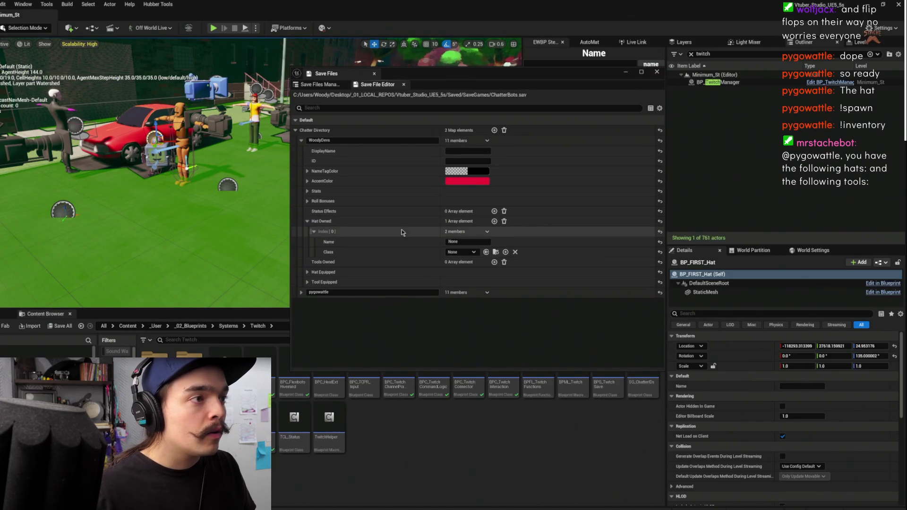
pyautogui.click(468, 253)
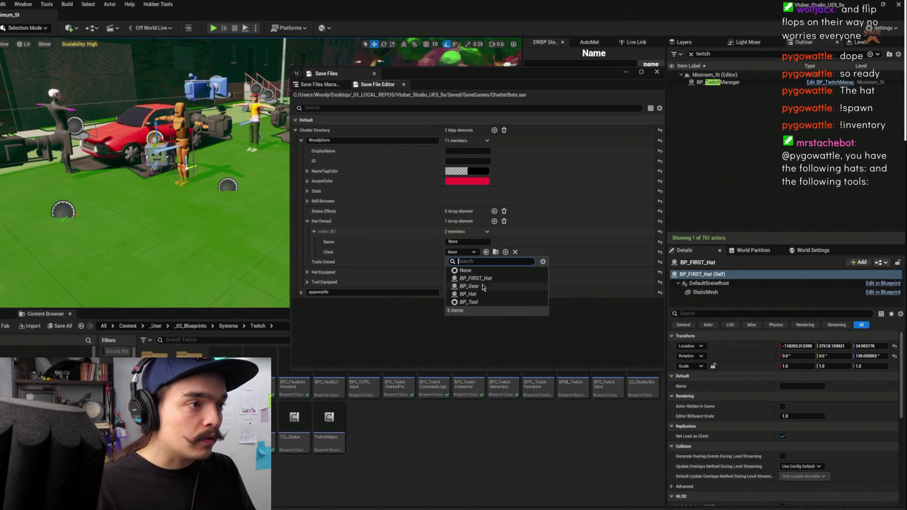
pyautogui.click(475, 278)
pyautogui.click(475, 243)
pyautogui.write('The Obo Daw')
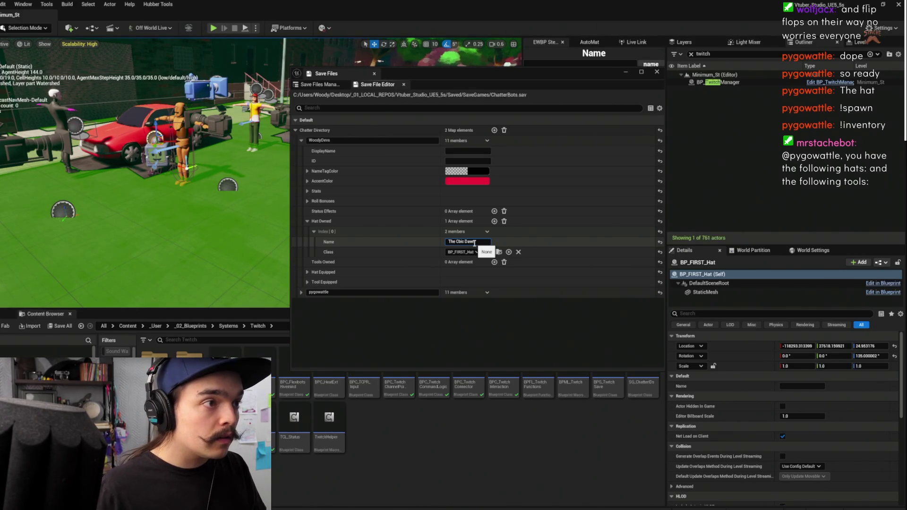
pyautogui.press('Return')
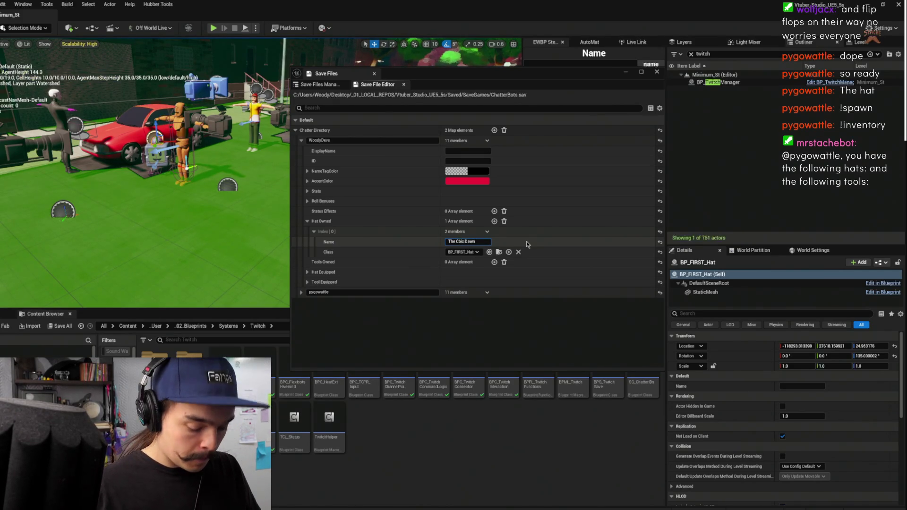
pyautogui.write('ub')
pyautogui.press('Return')
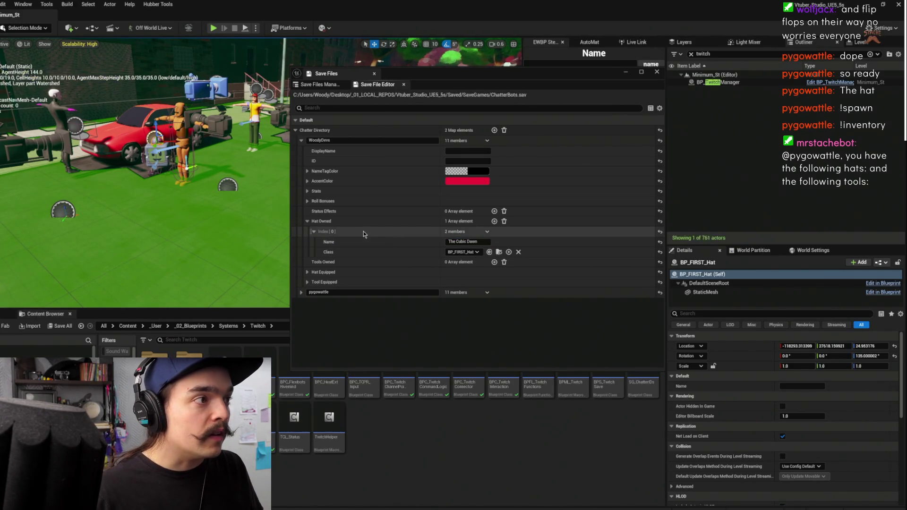
# - Copy the owned hat entry and close the Save Files window
pyautogui.rightClick(339, 231)
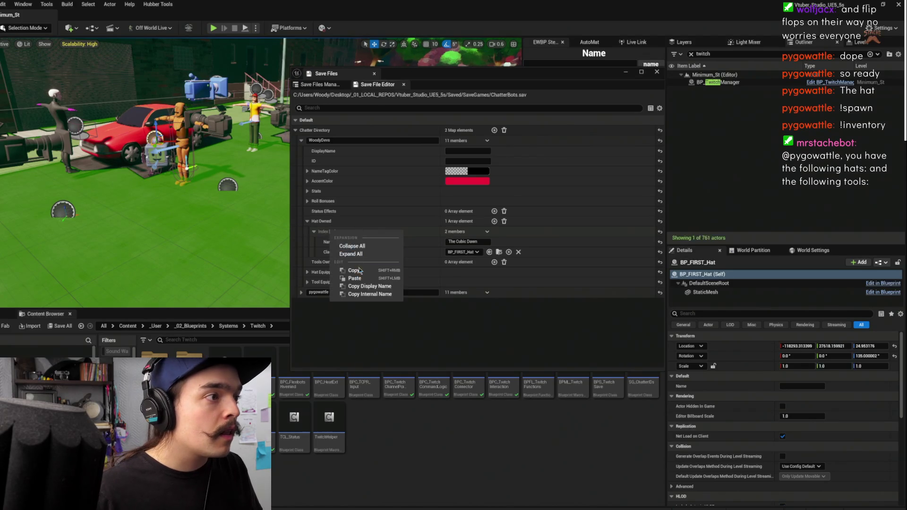
pyautogui.click(390, 267)
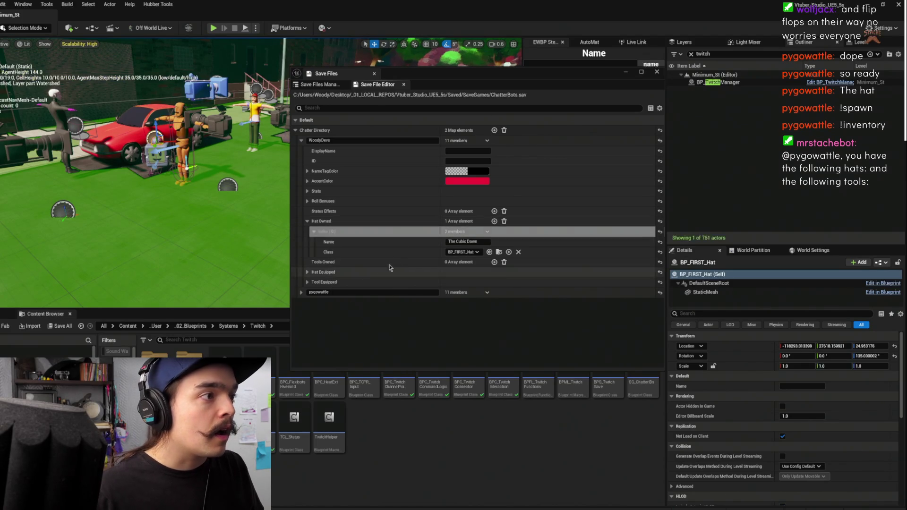
pyautogui.click(657, 72)
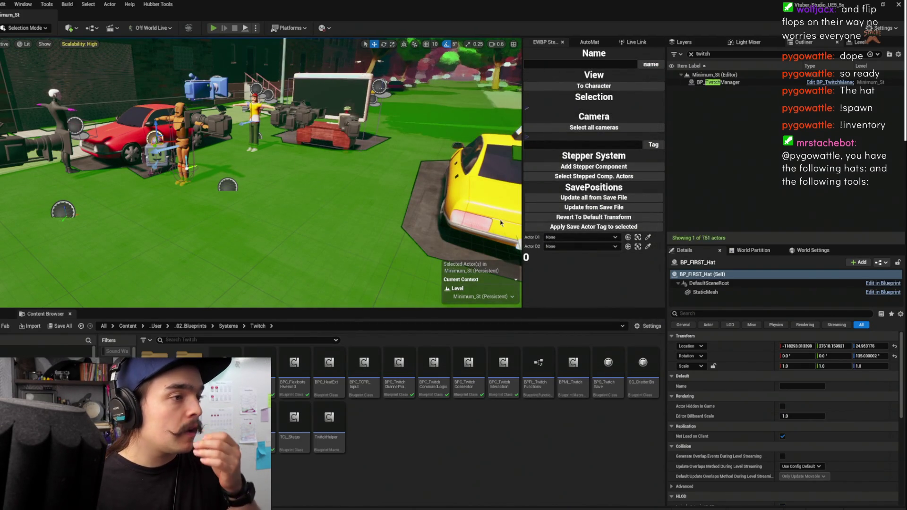
# - Play-test the level, confirm !inventory lists THE CUBIC DAWN, then stop the session
pyautogui.hotkey('alt', 'p')
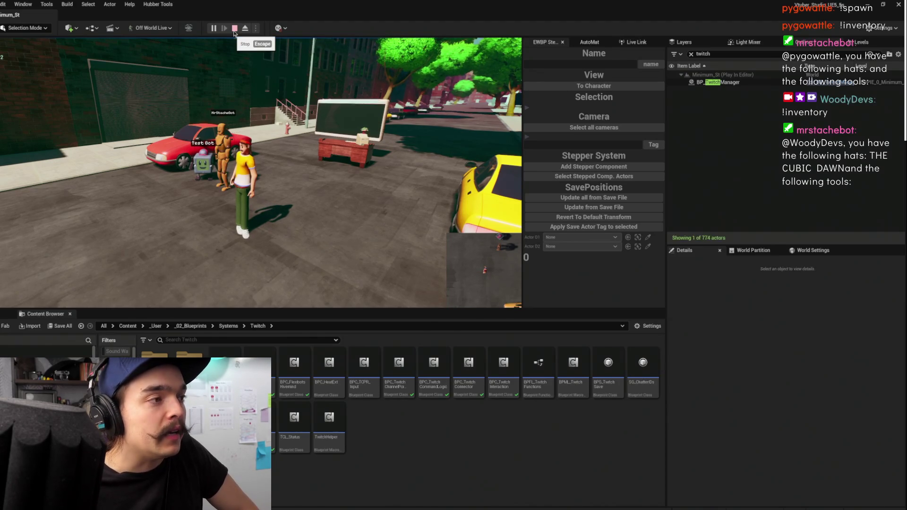
pyautogui.click(234, 29)
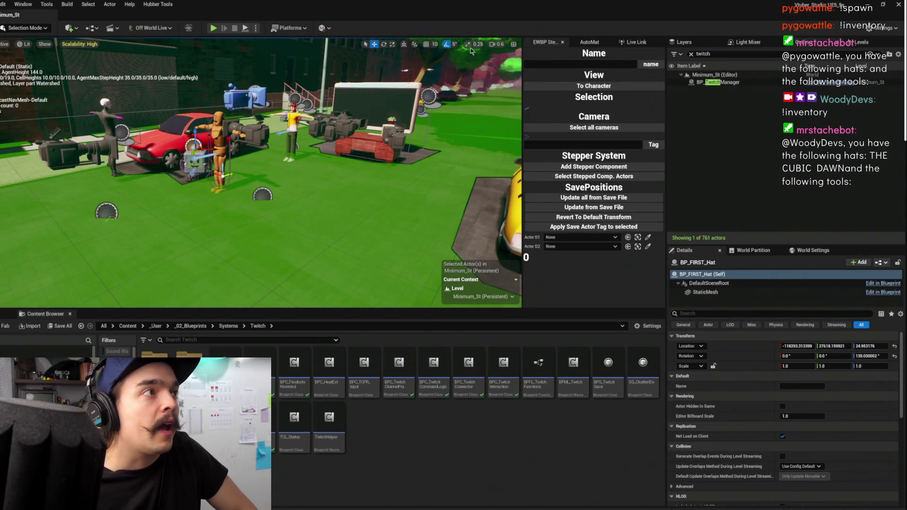
pyautogui.click(159, 5)
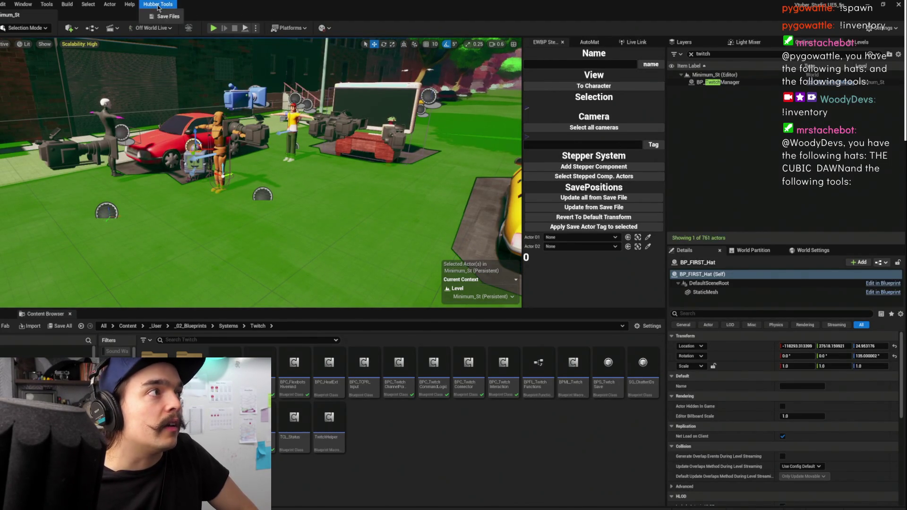
# - Reopen ChatterBots.sav from Save Files and expand the second chatter's saved fields
pyautogui.click(161, 17)
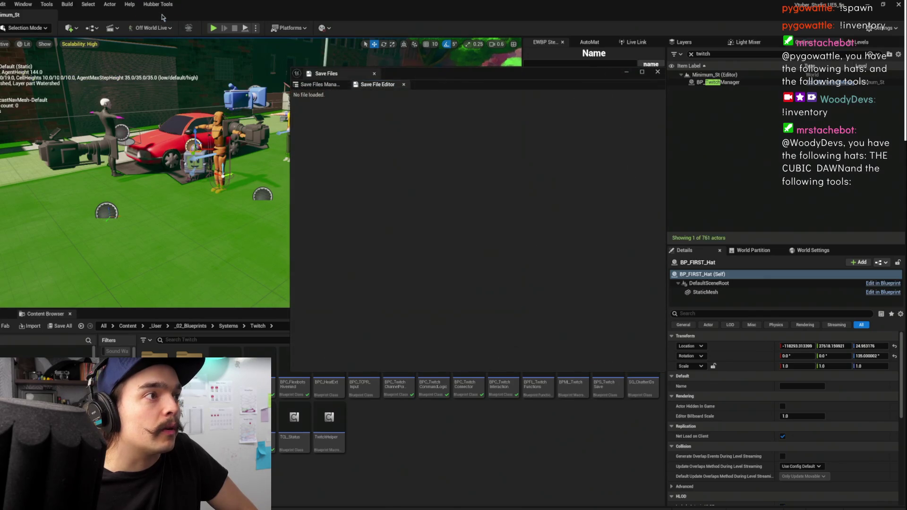
pyautogui.click(317, 85)
pyautogui.click(611, 121)
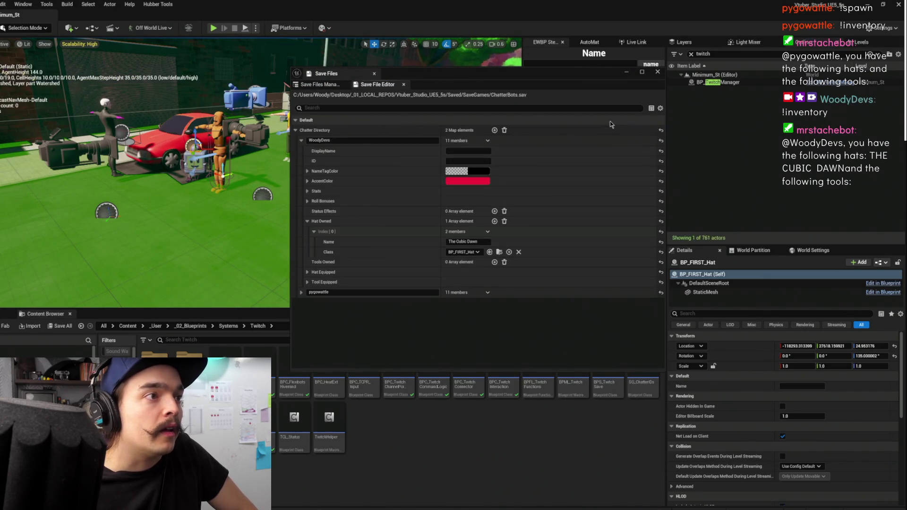
pyautogui.click(300, 292)
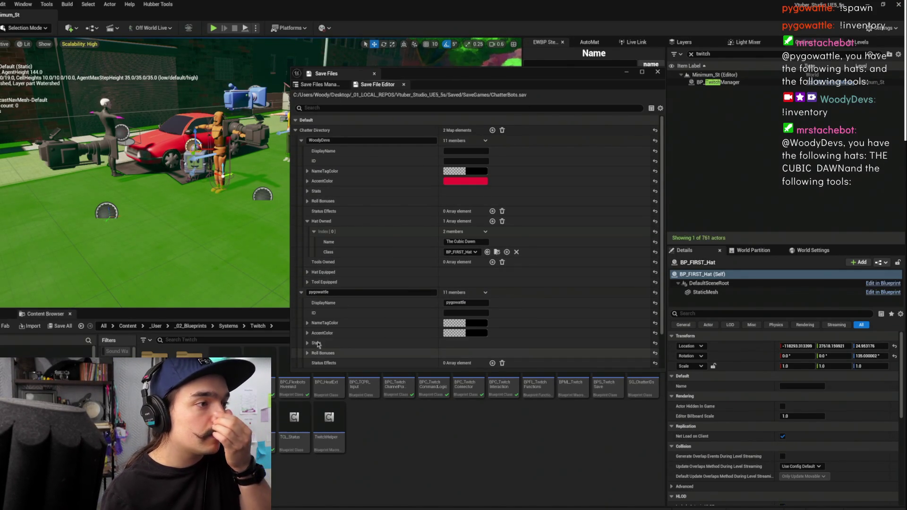
# - Set the second chatter's AccentColor alpha to 1, making it opaque black
pyautogui.scroll(-2, 319, 307)
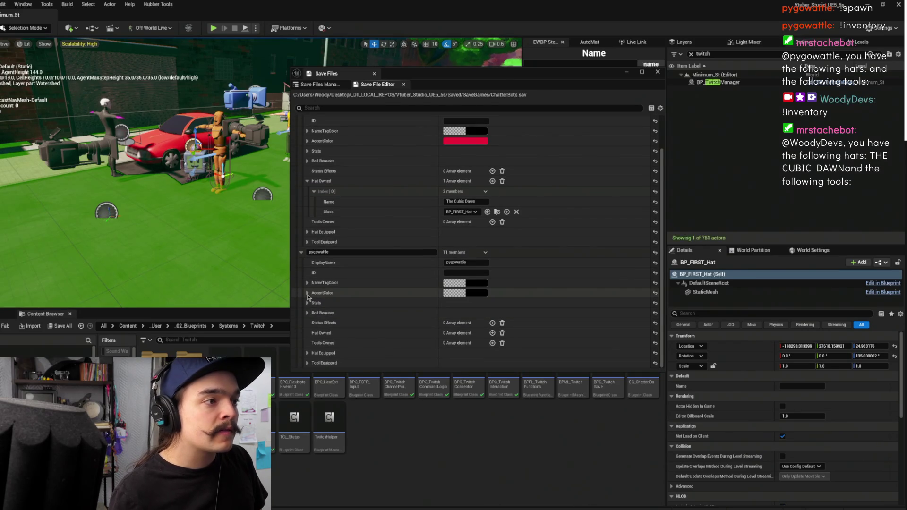
pyautogui.click(474, 293)
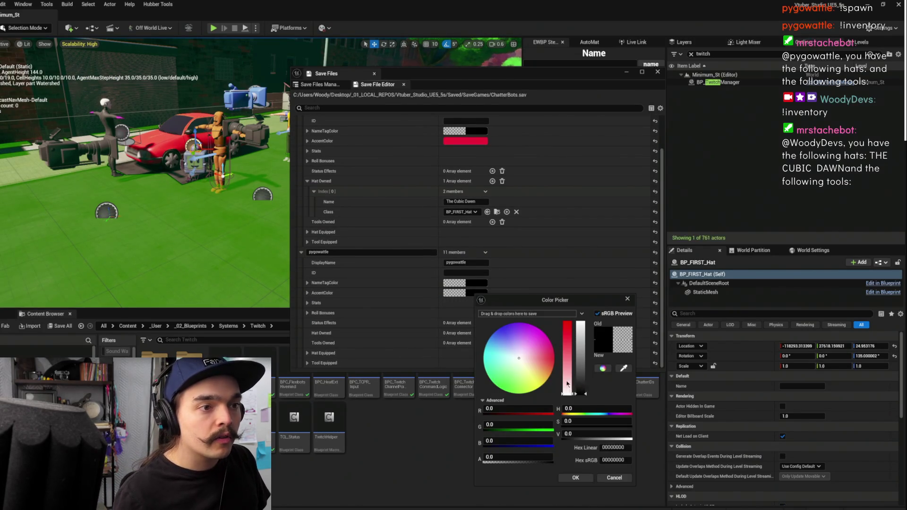
pyautogui.moveTo(491, 456)
pyautogui.mouseDown()
pyautogui.moveTo(552, 457)
pyautogui.moveTo(504, 477)
pyautogui.mouseUp()
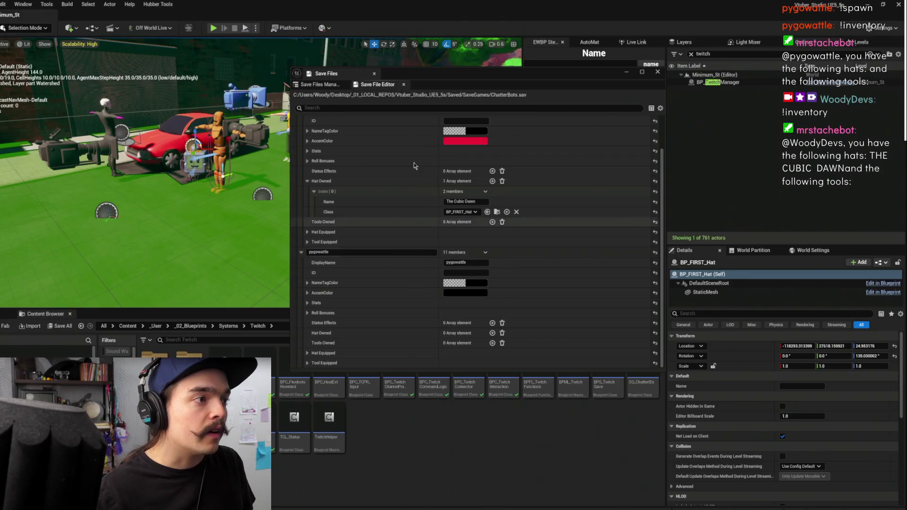
pyautogui.click(424, 440)
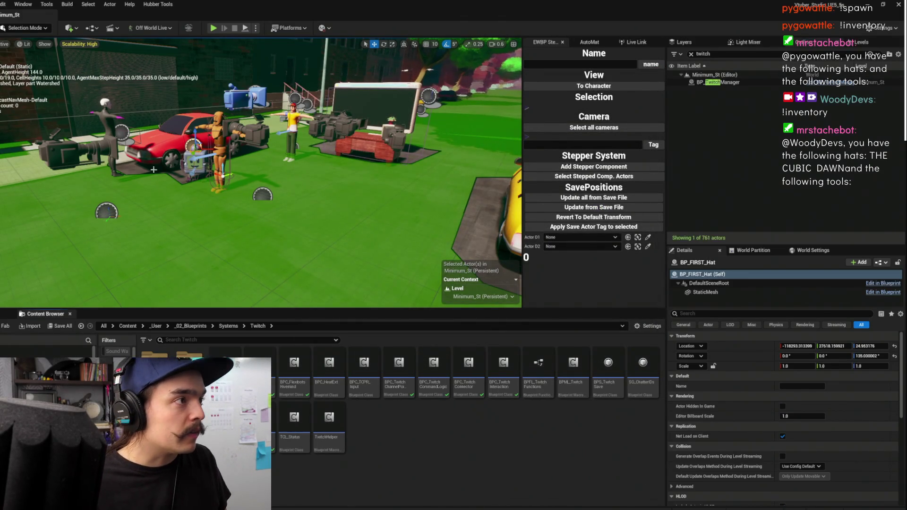
pyautogui.click(197, 164)
# - Open the ChatterBotStats structure from the Content Browser and show its Default Values
pyautogui.hotkey('ctrl', 'b')
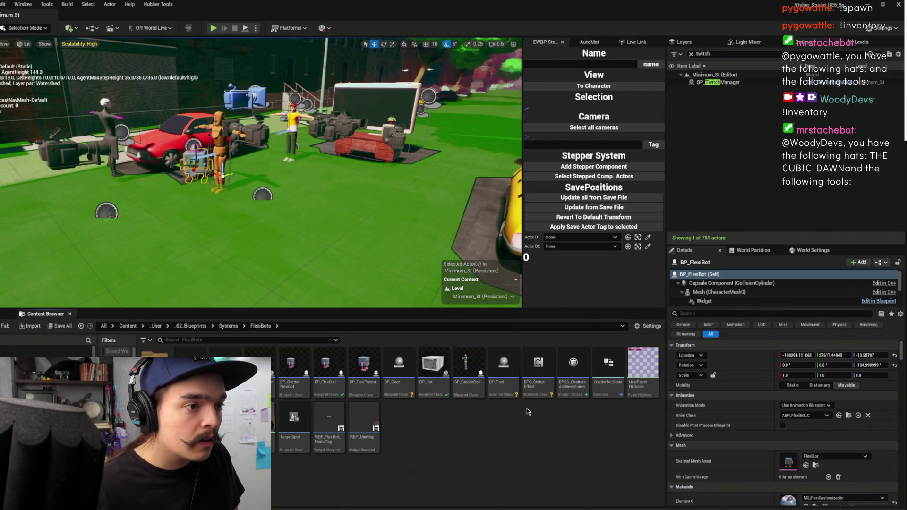
pyautogui.click(601, 397)
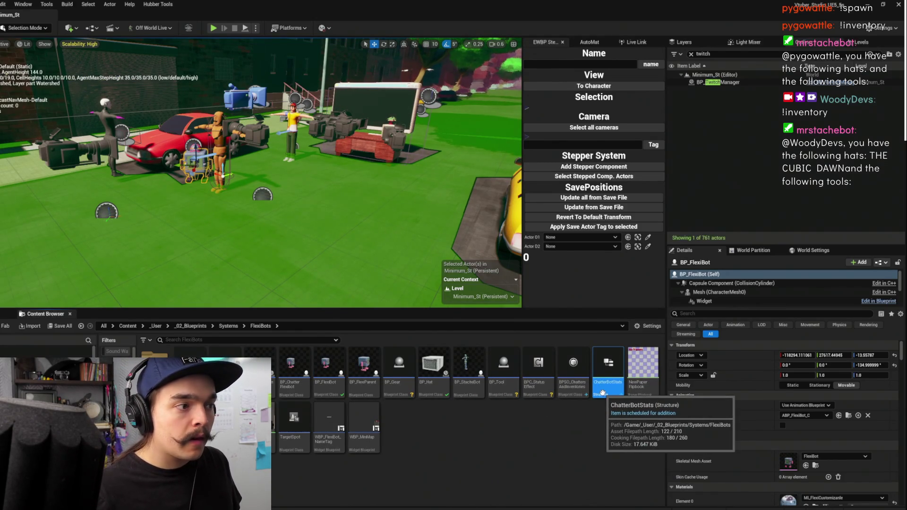
pyautogui.doubleClick(611, 381)
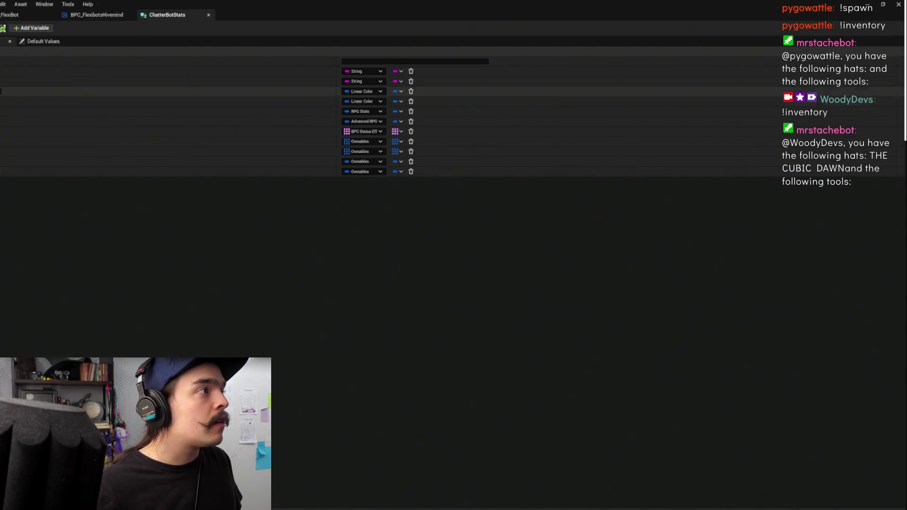
pyautogui.click(41, 41)
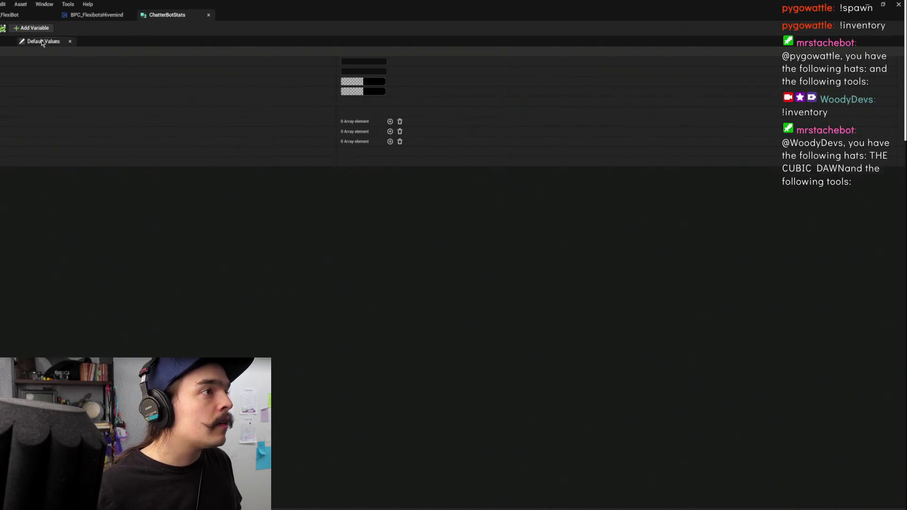
# - Set the first colour default to full-brightness white with alpha 1, then switch to BP_FlexiBot
pyautogui.click(377, 83)
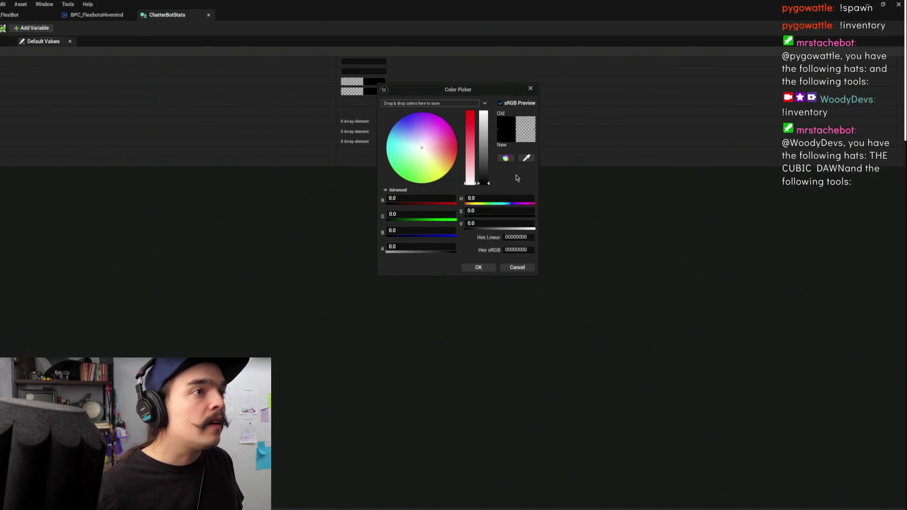
pyautogui.moveTo(484, 141); pyautogui.dragTo(488, 83)
pyautogui.write('1')
pyautogui.press('Return')
pyautogui.click(490, 270)
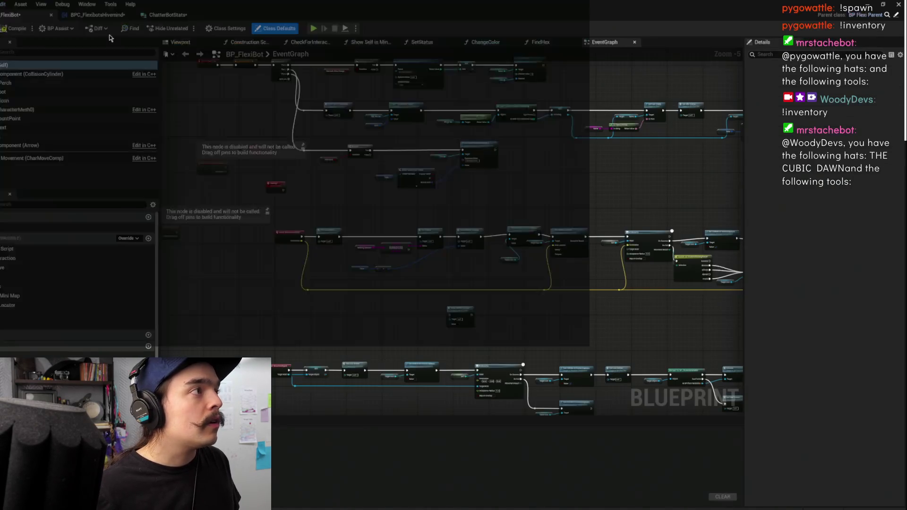
pyautogui.click(10, 14)
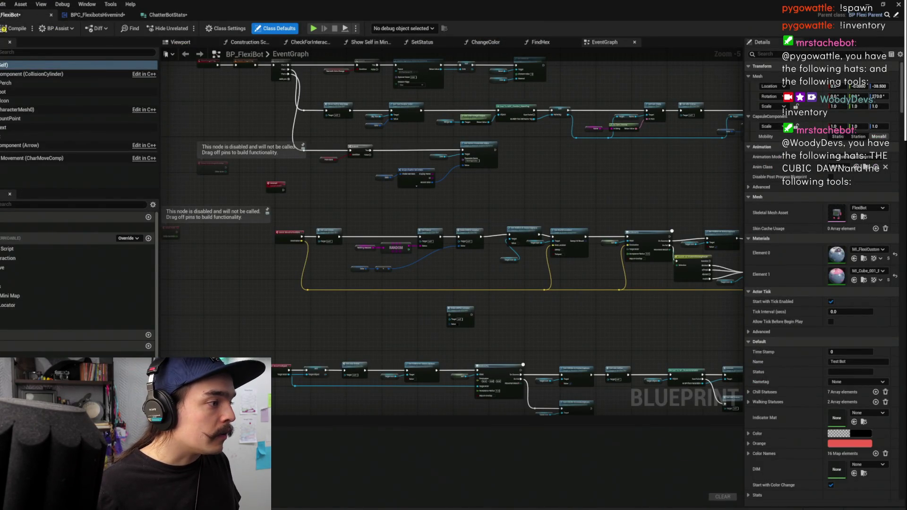
# - Copy the pink colour entry from FlexiBot's ColorNames variable
pyautogui.click(764, 454)
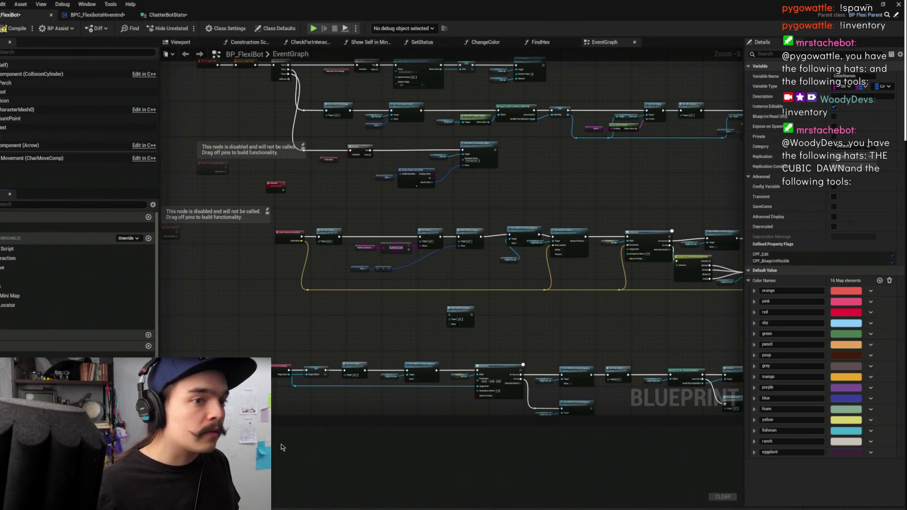
pyautogui.rightClick(887, 307)
pyautogui.click(881, 350)
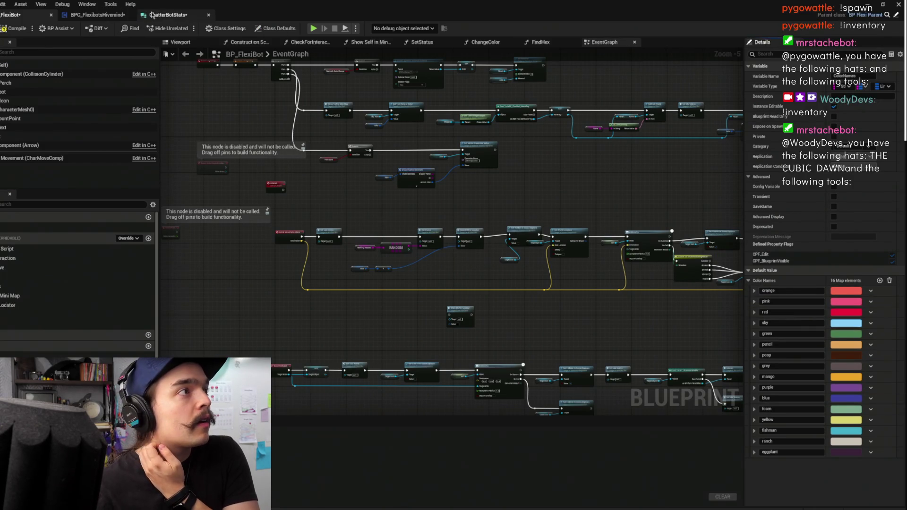
# - Paste the pink colour into ChatterBotStats' second colour default, save it, and return to the level editor
pyautogui.click(149, 16)
pyautogui.rightClick(151, 84)
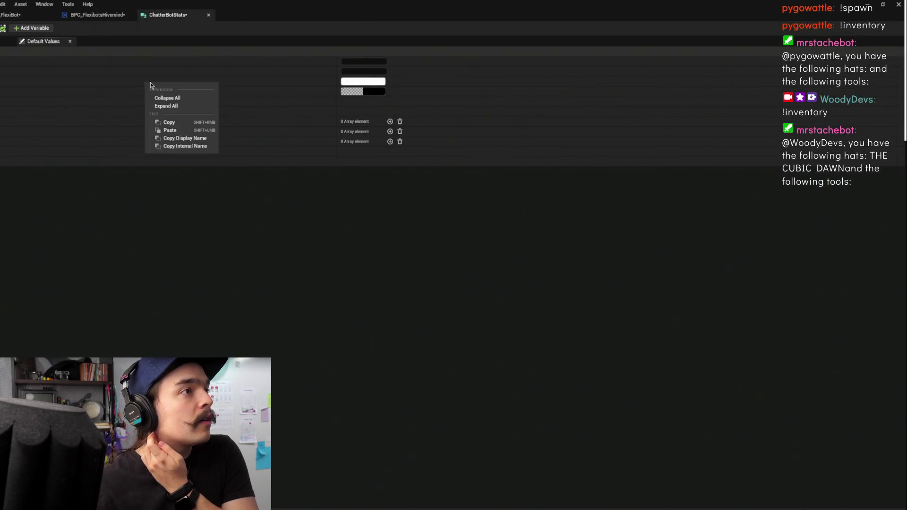
pyautogui.rightClick(258, 94)
pyautogui.click(282, 140)
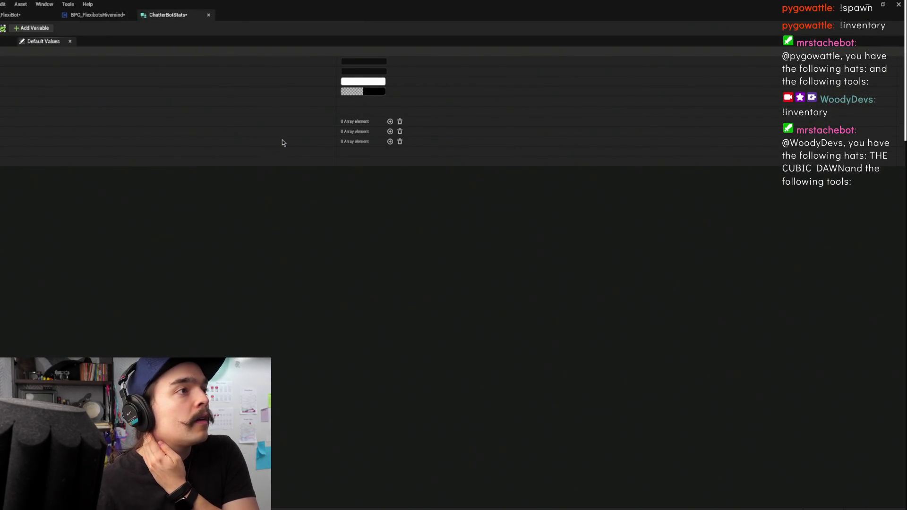
pyautogui.hotkey('ctrl', 's')
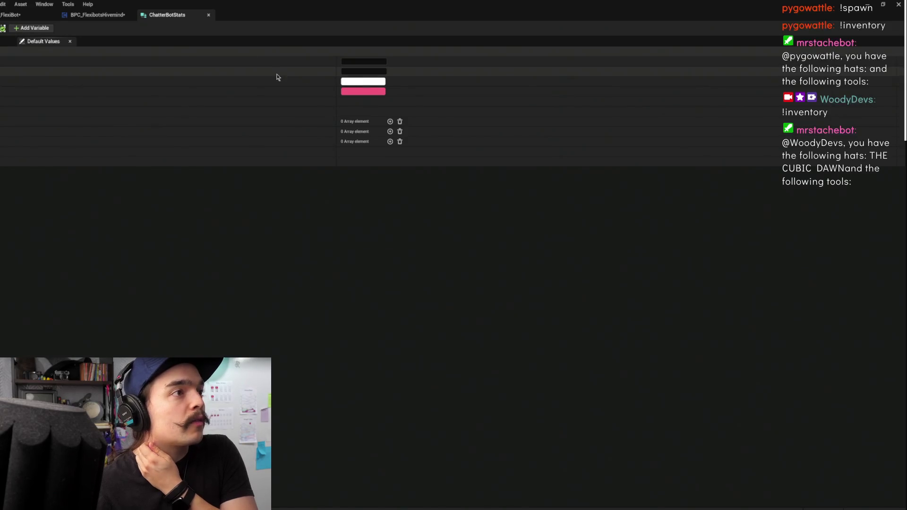
pyautogui.click(36, 17)
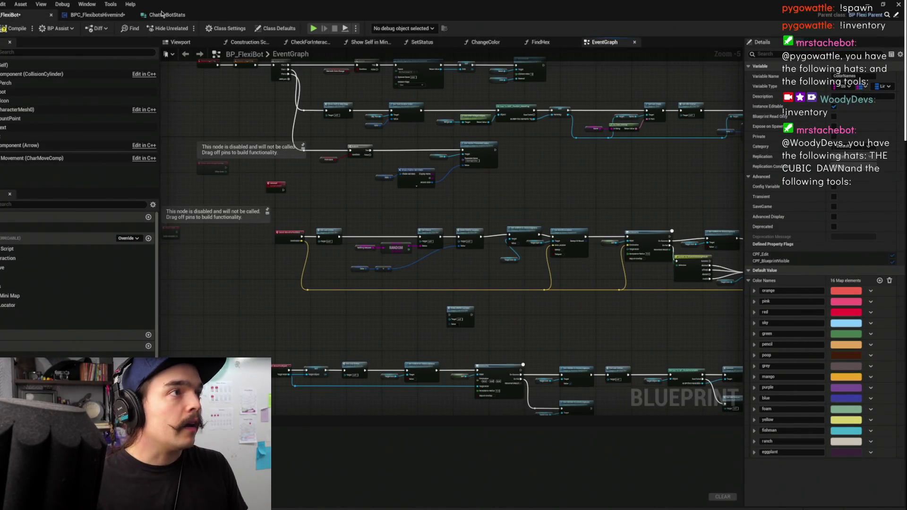
pyautogui.click(868, 6)
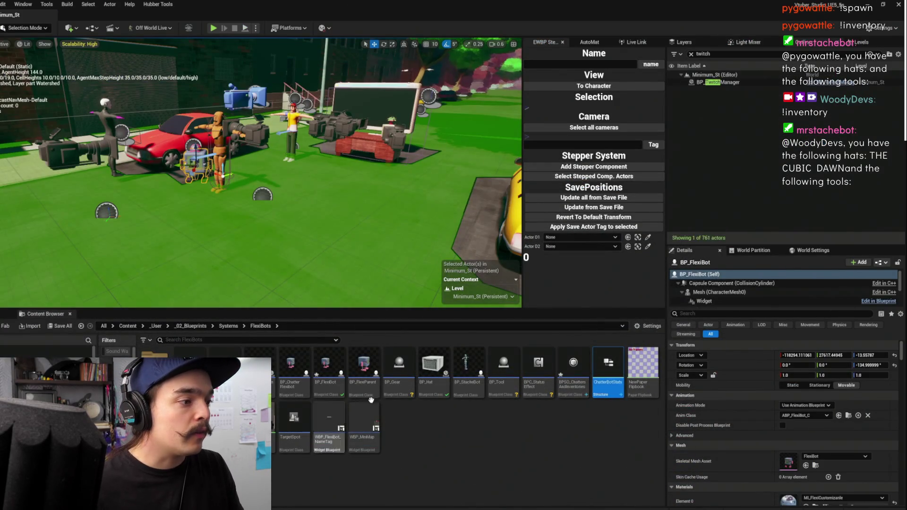
# - Open ChatterBots.sav for editing in the Hubber Tools Save Files window
pyautogui.click(158, 4)
pyautogui.click(163, 17)
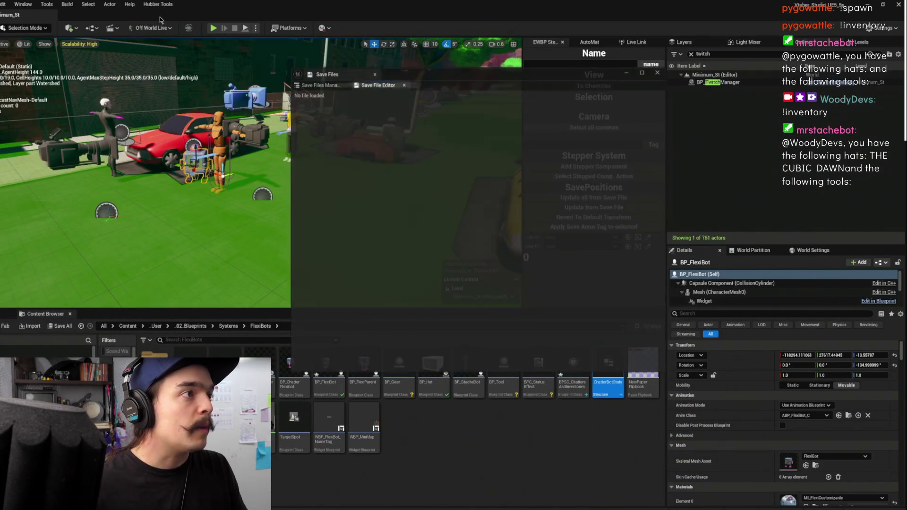
pyautogui.click(326, 85)
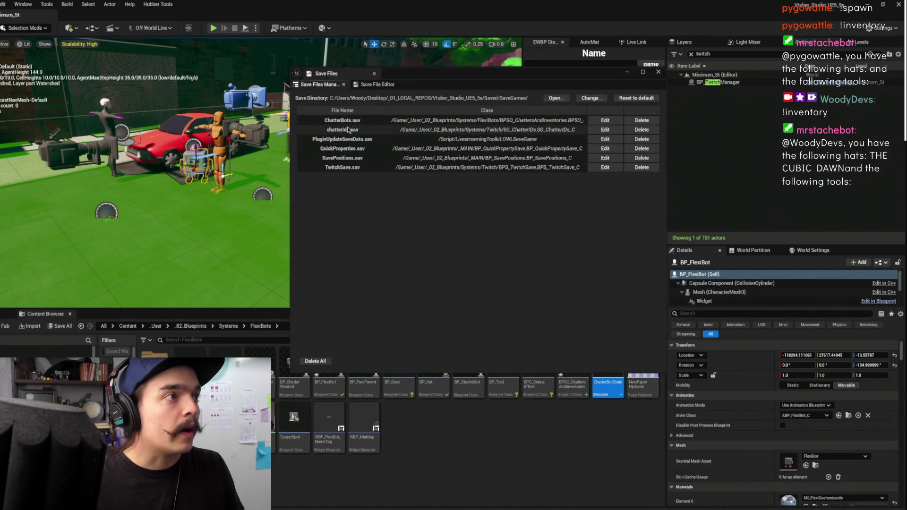
pyautogui.click(360, 121)
pyautogui.click(599, 121)
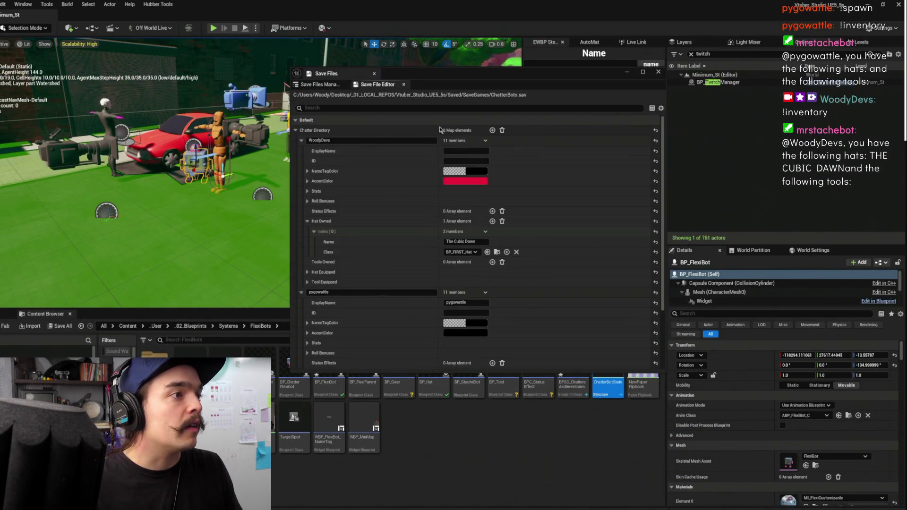
pyautogui.scroll(-2, 397, 317)
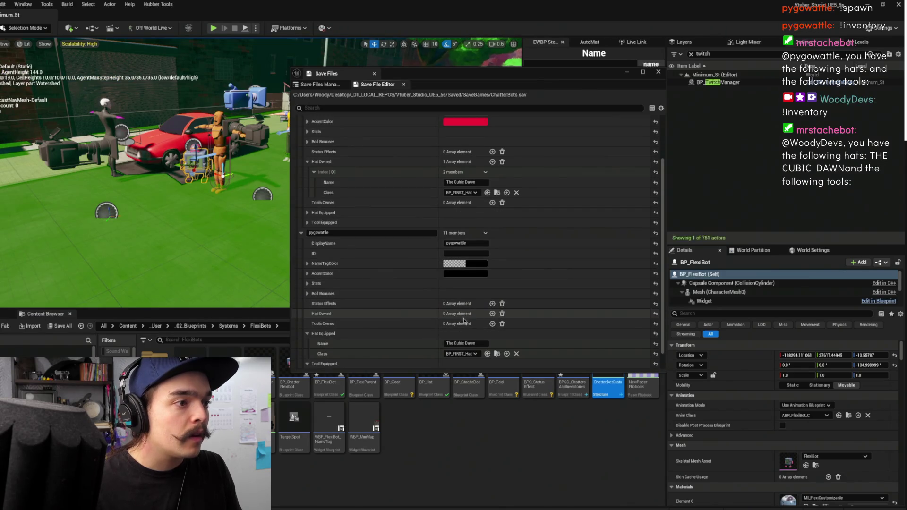
pyautogui.scroll(-1, 463, 319)
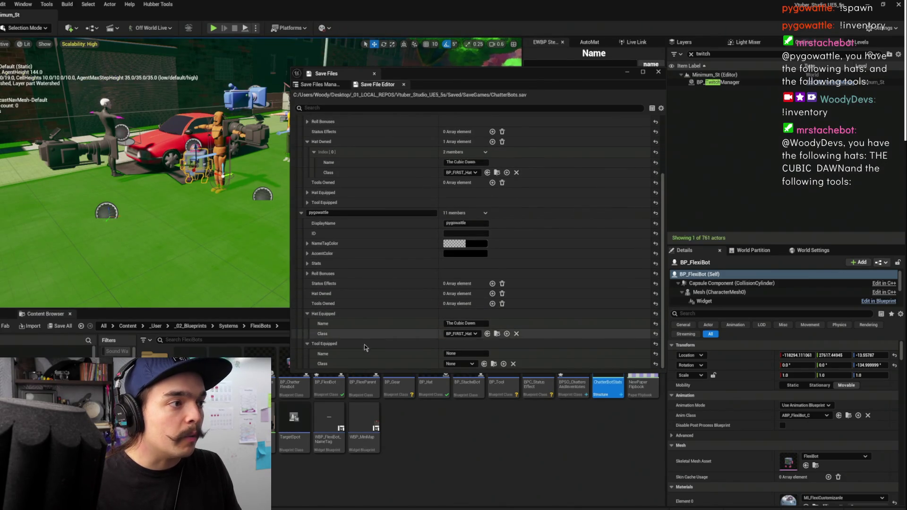
# - Copy the second chatter's equipped hat, The Cubic Dawn, into its Hat Owned list, then close the window
pyautogui.click(307, 344)
pyautogui.click(308, 334)
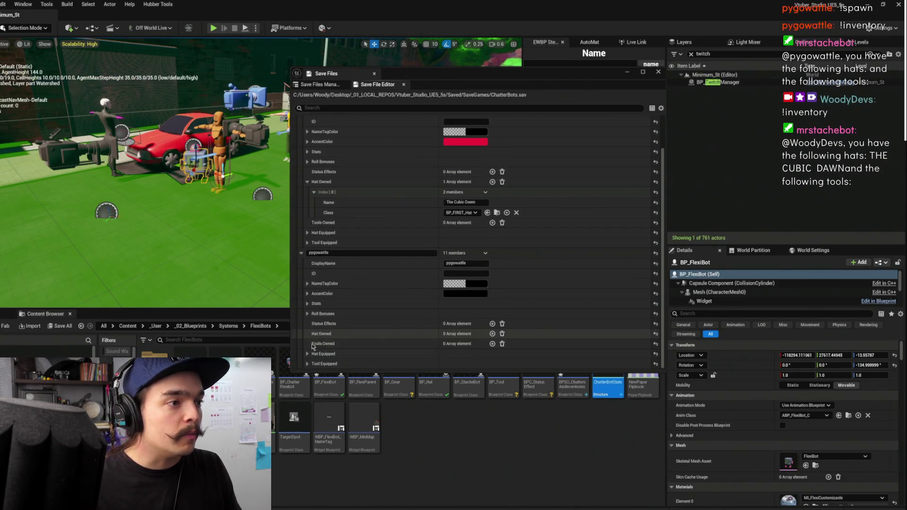
pyautogui.click(307, 354)
pyautogui.scroll(-1, 397, 342)
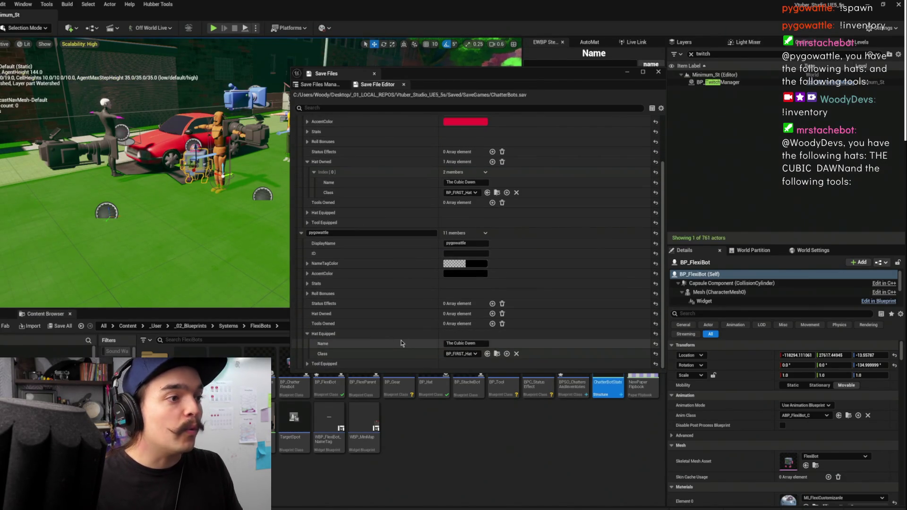
pyautogui.rightClick(356, 336)
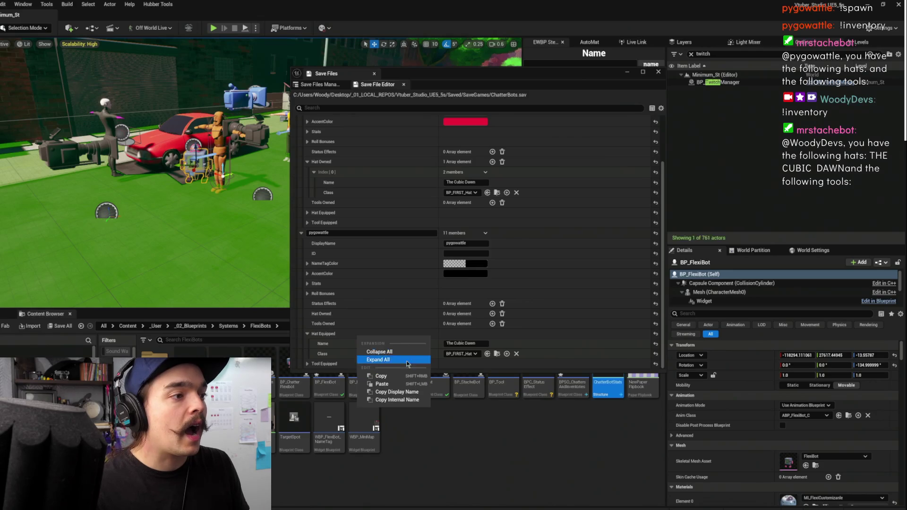
pyautogui.click(398, 381)
pyautogui.rightClick(360, 315)
pyautogui.click(404, 337)
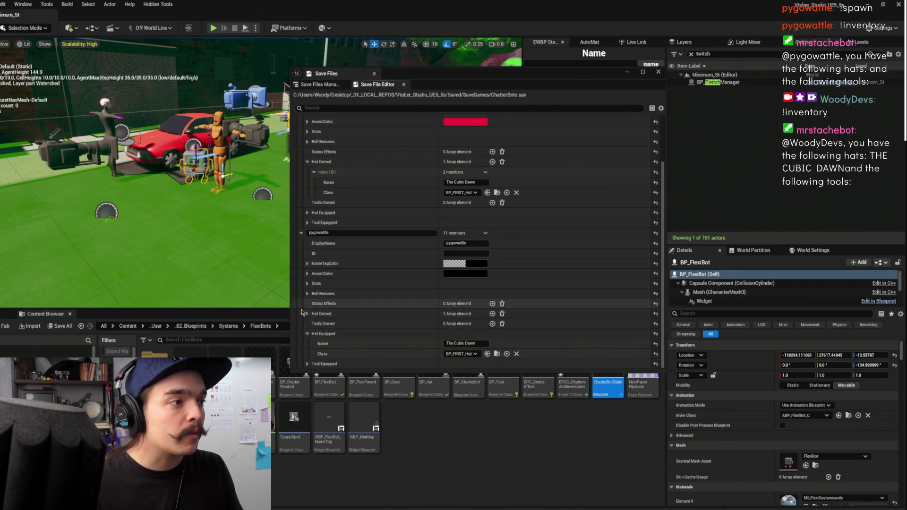
pyautogui.click(306, 314)
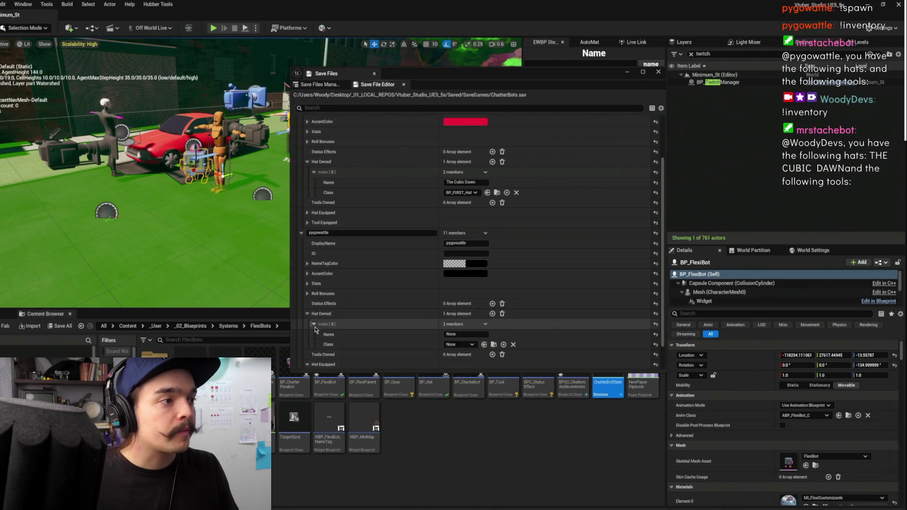
pyautogui.click(307, 314)
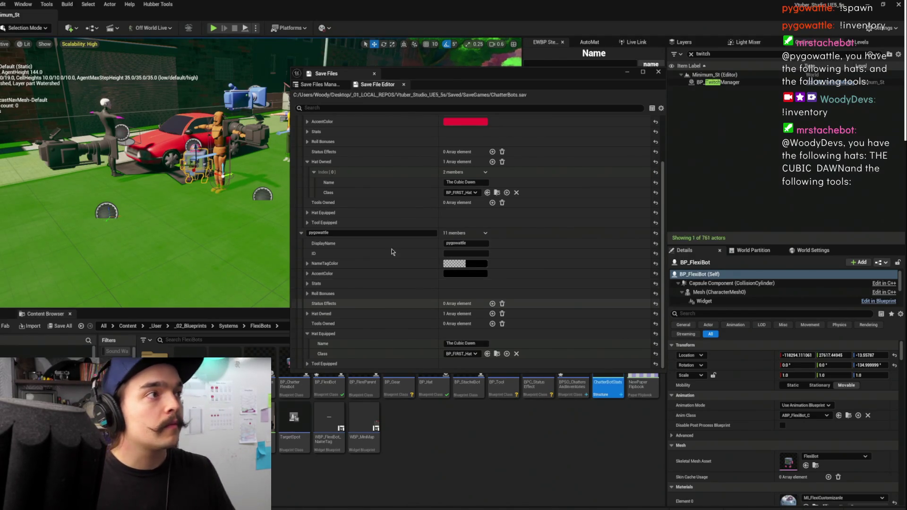
pyautogui.click(664, 74)
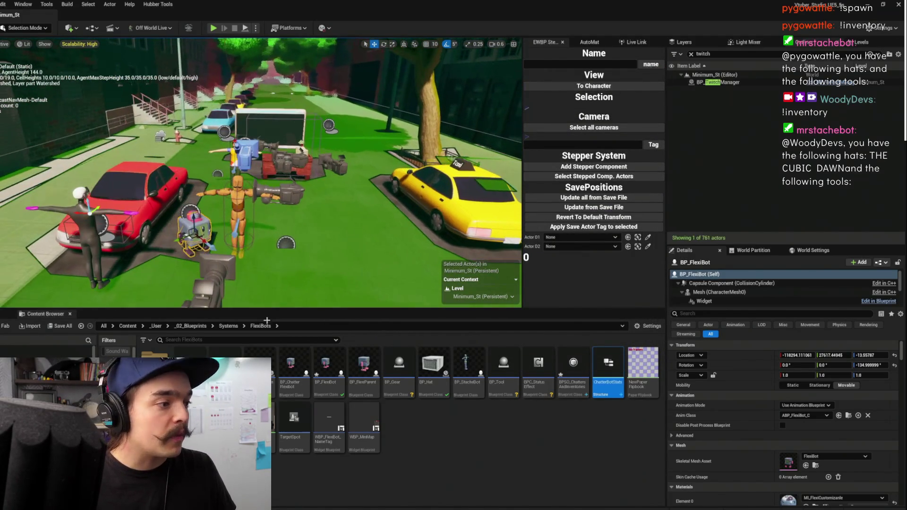
# - Add a third Boolean member to Ownables alongside Name and BP Gear, and save the structure
pyautogui.click(604, 385)
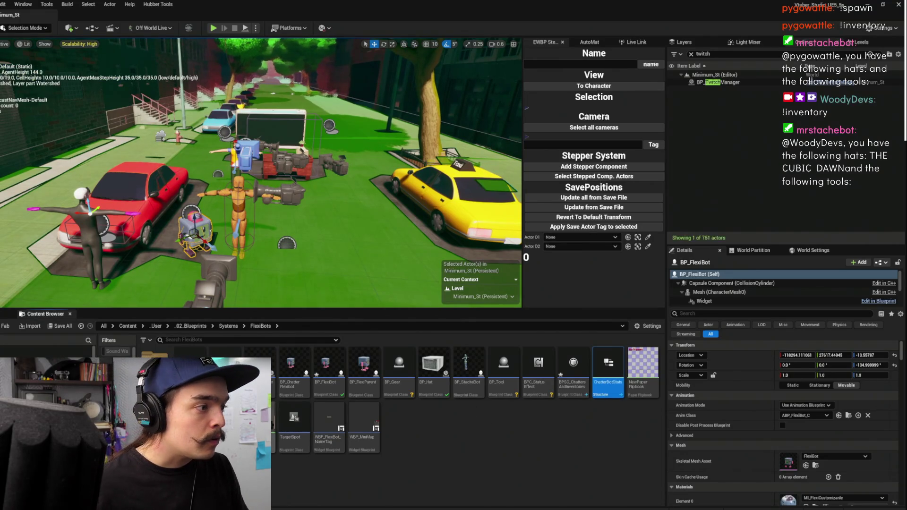
pyautogui.doubleClick(604, 385)
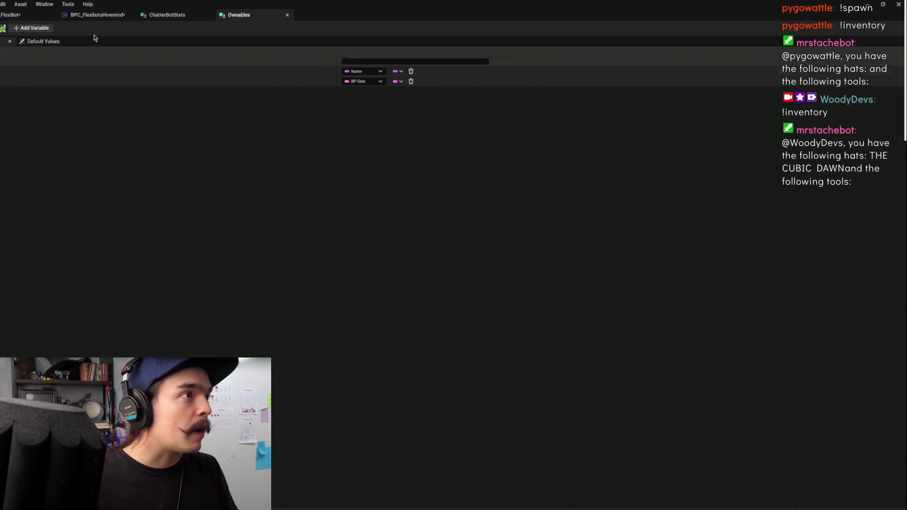
pyautogui.click(31, 28)
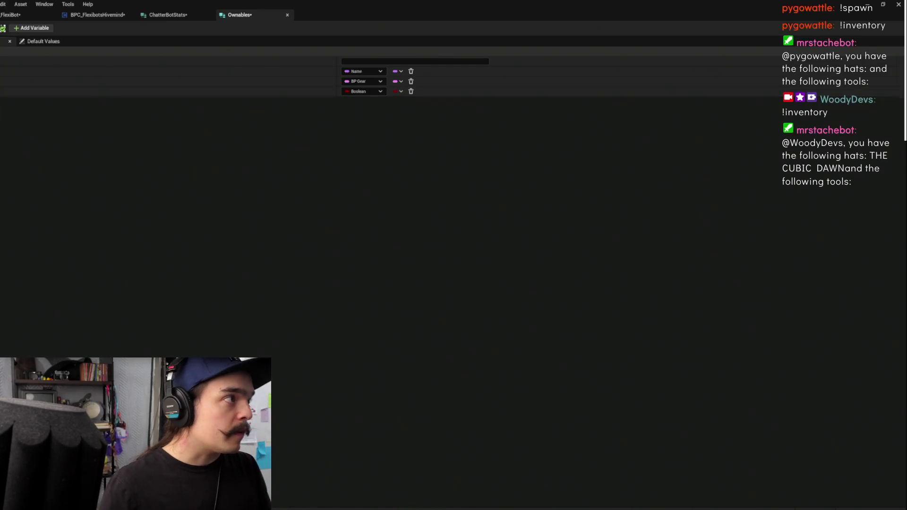
pyautogui.hotkey('ctrl', 's')
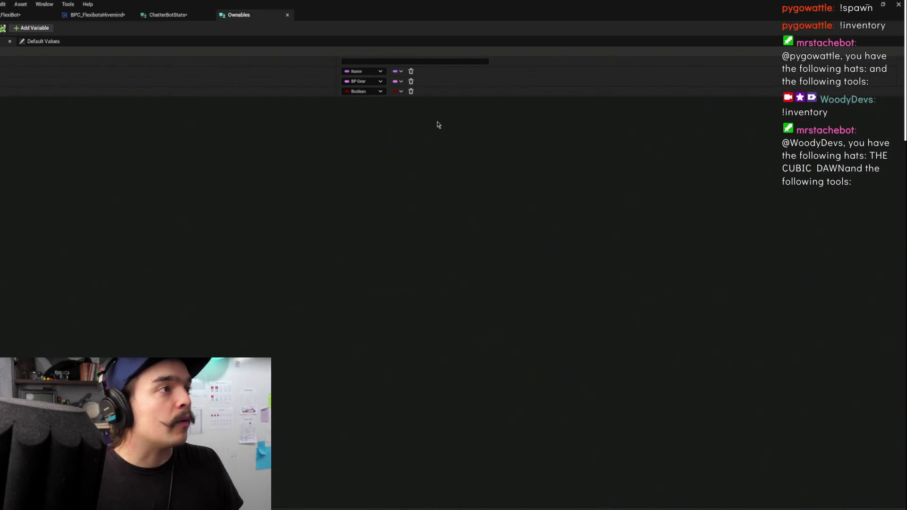
pyautogui.click(28, 14)
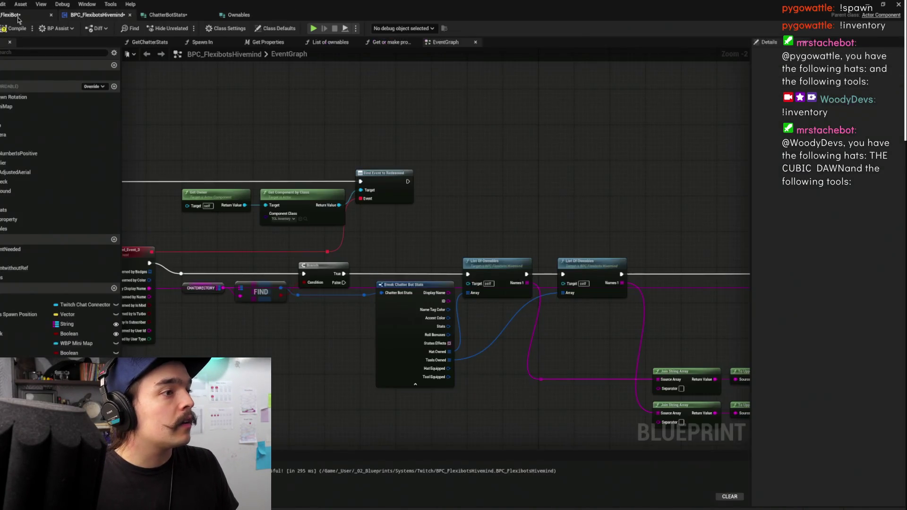
pyautogui.click(97, 15)
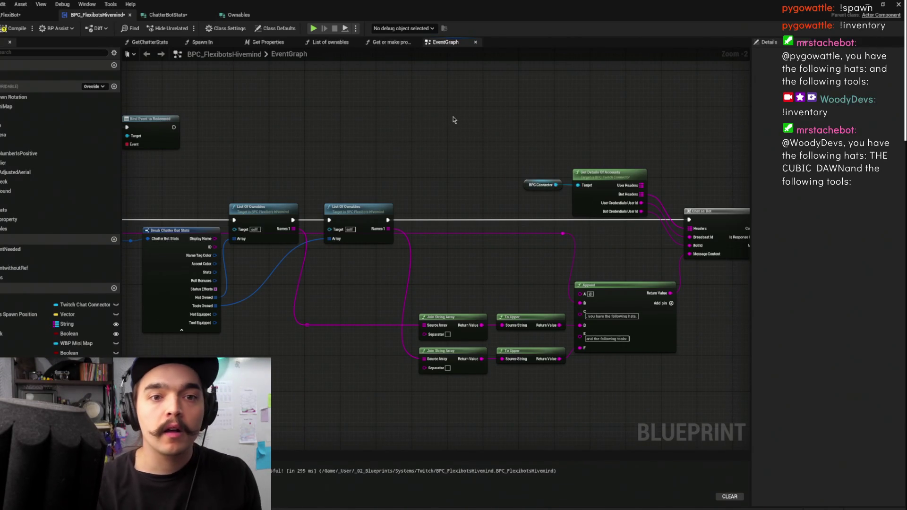
pyautogui.scroll(-3, 516, 238)
pyautogui.moveTo(492, 305)
pyautogui.mouseDown()
pyautogui.moveTo(536, 158)
pyautogui.moveTo(643, 147)
pyautogui.mouseUp()
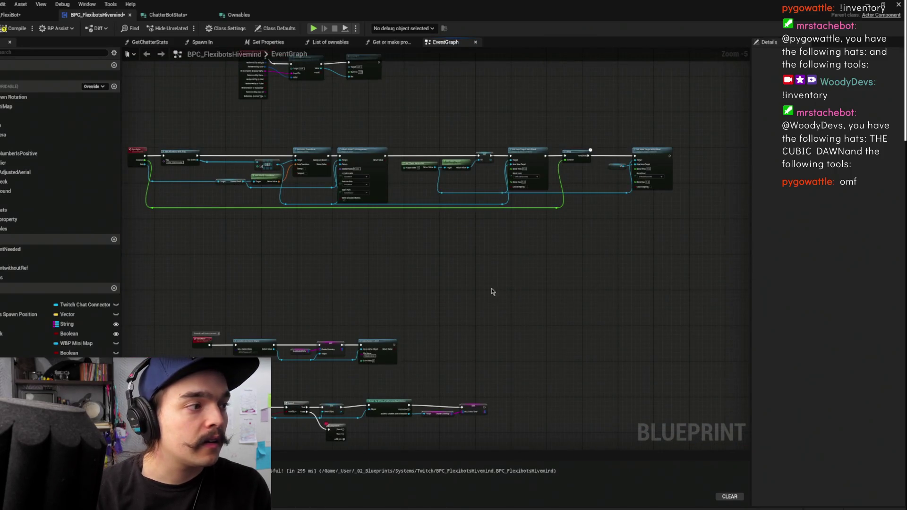
pyautogui.moveTo(507, 272); pyautogui.dragTo(606, 111)
pyautogui.scroll(-1, 567, 164)
pyautogui.moveTo(567, 164)
pyautogui.mouseDown()
pyautogui.moveTo(573, 310)
pyautogui.moveTo(597, 302)
pyautogui.moveTo(437, 213)
pyautogui.mouseUp()
pyautogui.scroll(-1, 570, 194)
pyautogui.moveTo(509, 207)
pyautogui.mouseDown()
pyautogui.moveTo(420, 280)
pyautogui.moveTo(472, 285)
pyautogui.mouseUp()
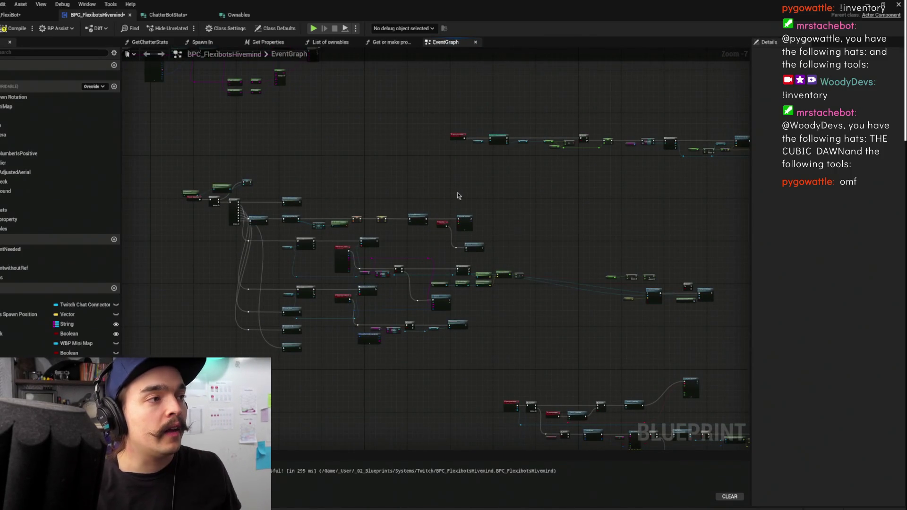
pyautogui.scroll(4, 406, 263)
pyautogui.moveTo(382, 229)
pyautogui.mouseDown()
pyautogui.moveTo(460, 217)
pyautogui.moveTo(510, 165)
pyautogui.mouseUp()
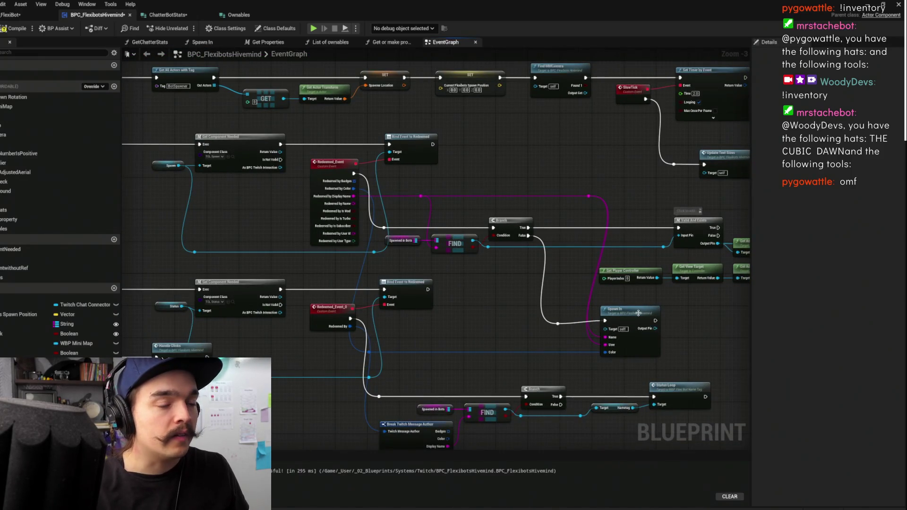
pyautogui.doubleClick(638, 314)
pyautogui.scroll(-3, 652, 288)
pyautogui.moveTo(654, 285); pyautogui.dragTo(400, 304)
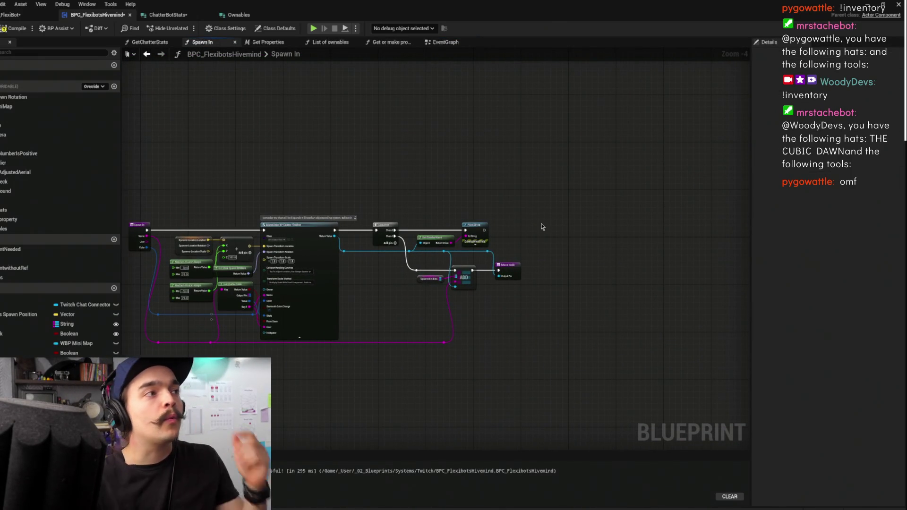
pyautogui.moveTo(323, 96); pyautogui.dragTo(421, 59)
pyautogui.click(147, 54)
pyautogui.scroll(3, 375, 194)
pyautogui.click(290, 206)
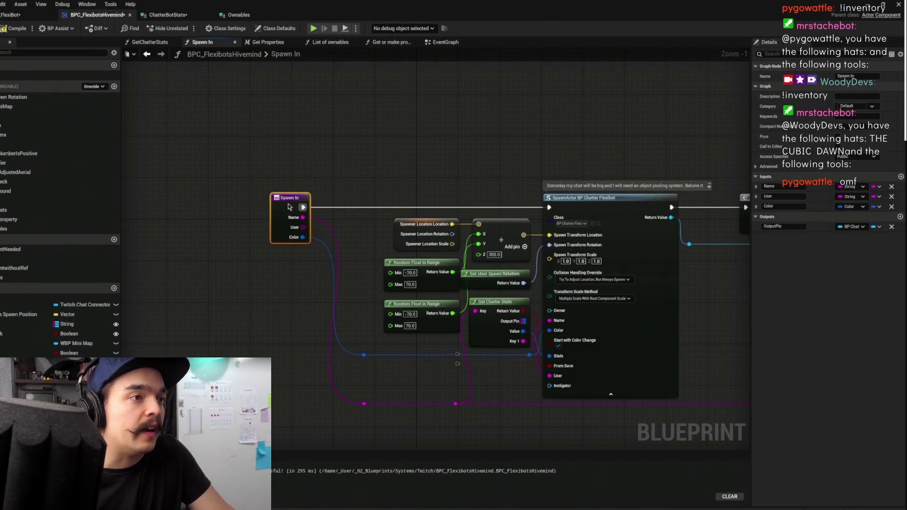
pyautogui.click(316, 175)
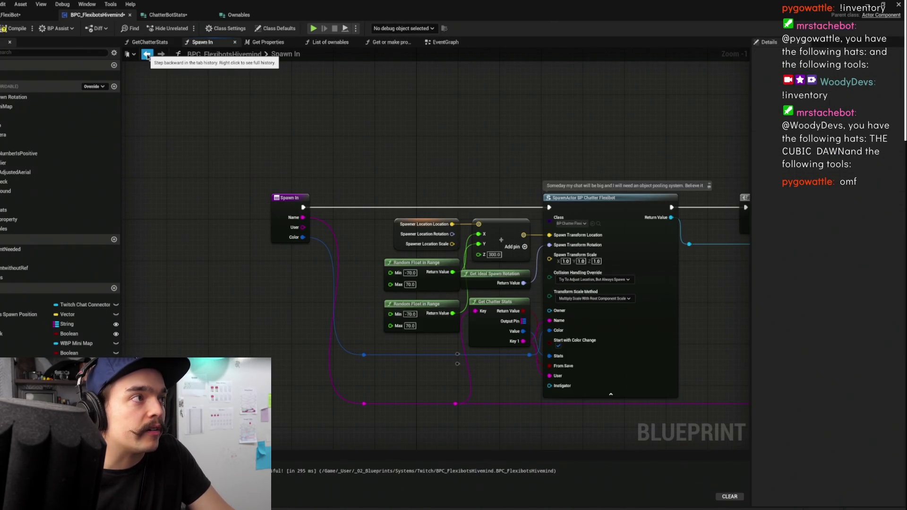
pyautogui.click(147, 55)
pyautogui.scroll(-5, 438, 219)
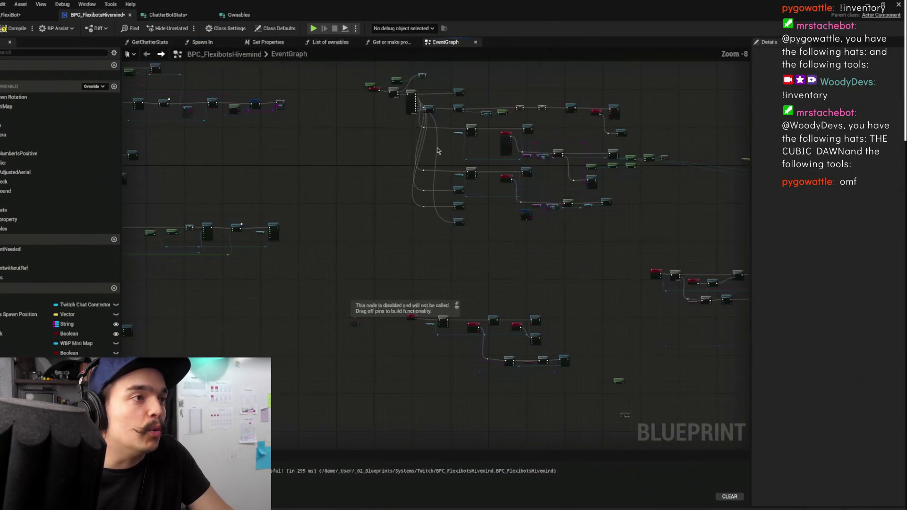
pyautogui.scroll(6, 547, 168)
pyautogui.moveTo(708, 161)
pyautogui.mouseDown()
pyautogui.moveTo(498, 287)
pyautogui.moveTo(469, 288)
pyautogui.mouseUp()
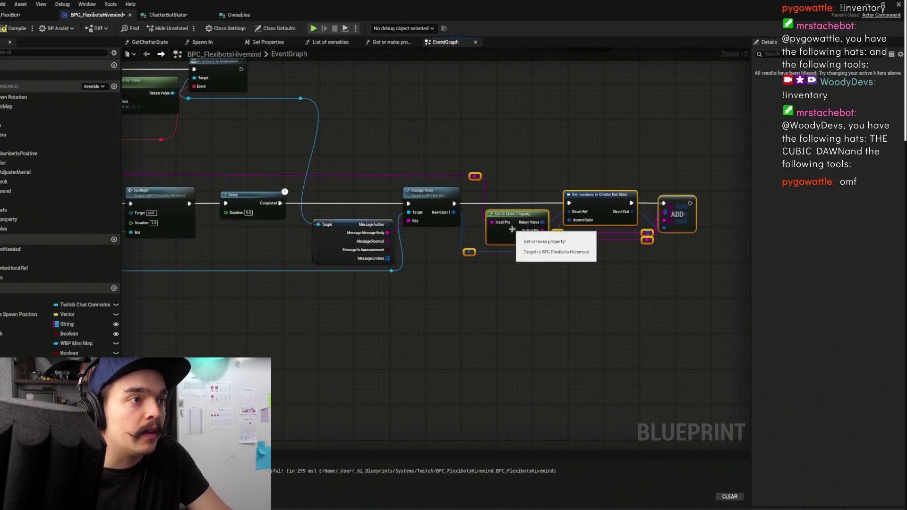
# - Nudge the Get Or Make Property, Set Members and ADD node group slightly to tidy the layout
pyautogui.moveTo(512, 229); pyautogui.dragTo(536, 231)
pyautogui.click(598, 186)
pyautogui.moveTo(495, 149); pyautogui.dragTo(738, 323)
pyautogui.moveTo(699, 212); pyautogui.dragTo(688, 209)
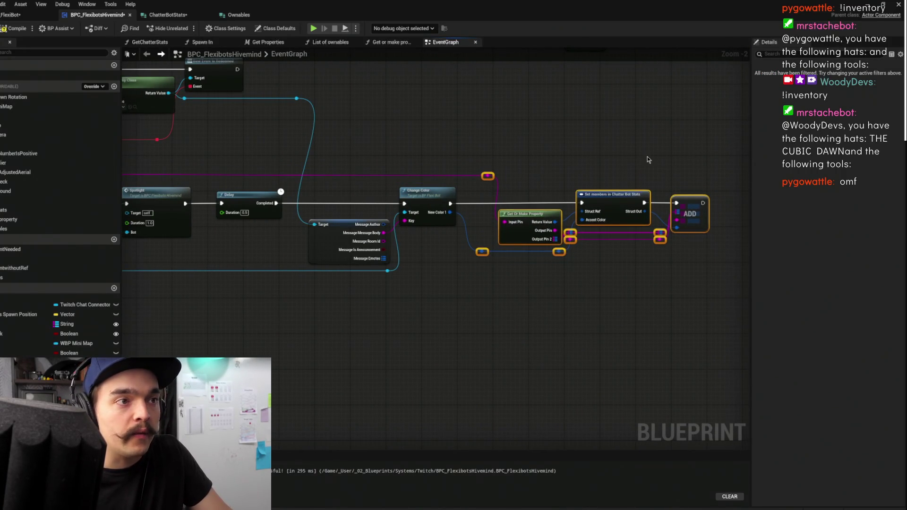
pyautogui.click(660, 177)
# - Look over the Delay and Spotlight chain, then open the Get Or Make Property function graph
pyautogui.moveTo(664, 154); pyautogui.dragTo(508, 146)
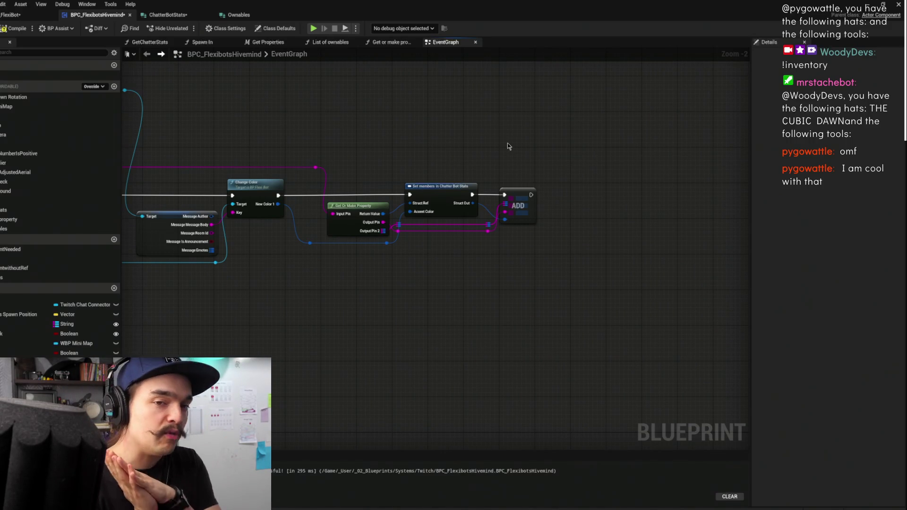
pyautogui.moveTo(500, 126)
pyautogui.mouseDown()
pyautogui.moveTo(543, 113)
pyautogui.moveTo(664, 152)
pyautogui.mouseUp()
pyautogui.moveTo(603, 165); pyautogui.dragTo(642, 126)
pyautogui.moveTo(213, 145); pyautogui.dragTo(427, 132)
pyautogui.moveTo(324, 144); pyautogui.dragTo(263, 141)
pyautogui.moveTo(690, 189); pyautogui.dragTo(572, 187)
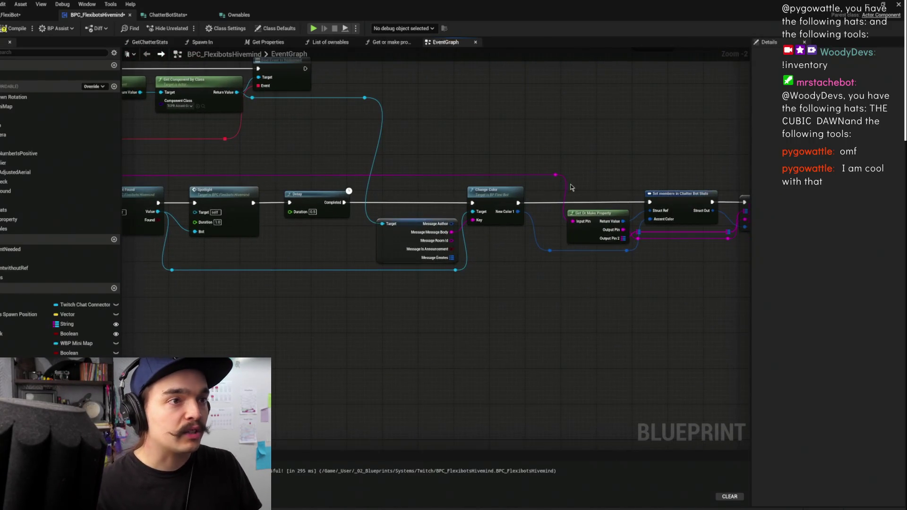
pyautogui.moveTo(649, 196); pyautogui.dragTo(566, 195)
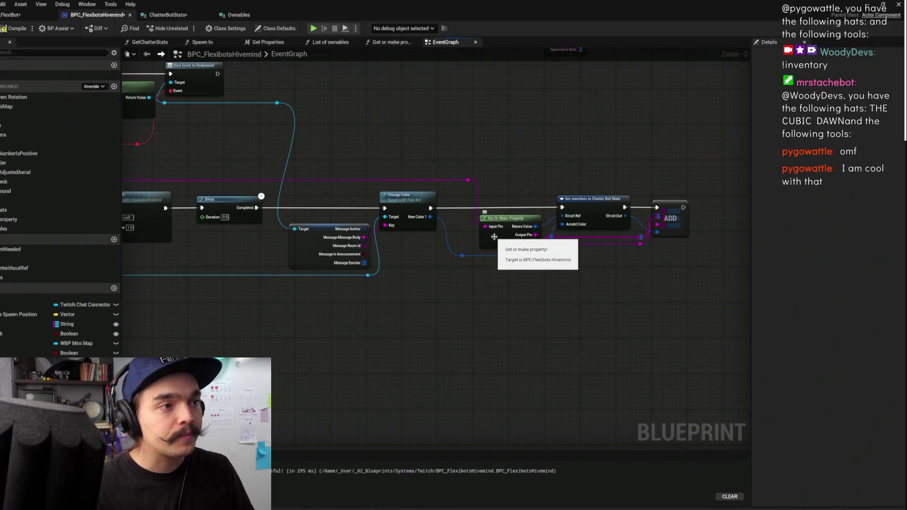
pyautogui.doubleClick(491, 236)
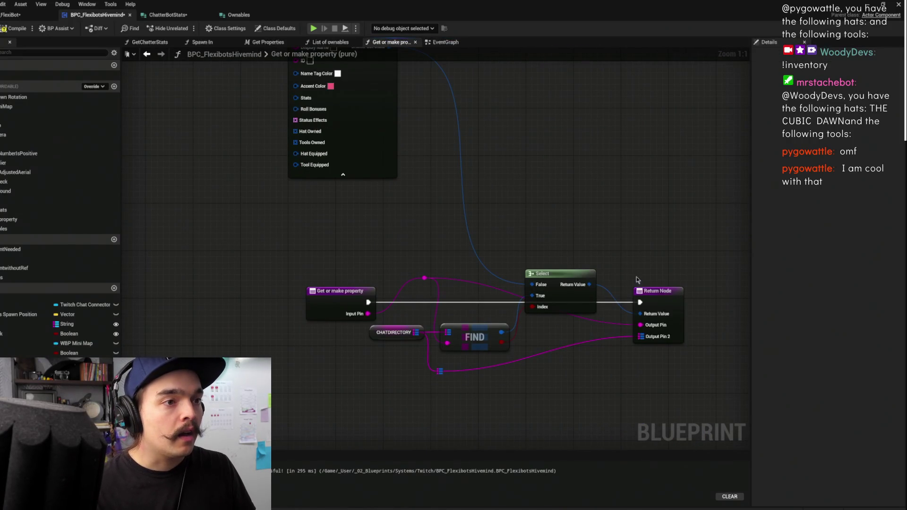
# - Add a Set members in Chatter Bot Stats node fed from Select's Return Value
pyautogui.moveTo(653, 291); pyautogui.dragTo(714, 291)
pyautogui.moveTo(372, 187)
pyautogui.mouseDown()
pyautogui.moveTo(455, 162)
pyautogui.moveTo(439, 155)
pyautogui.mouseUp()
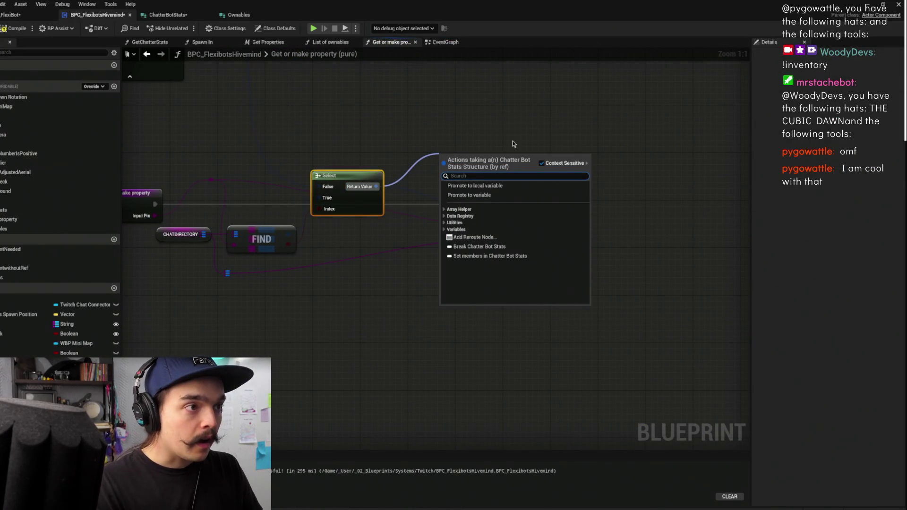
pyautogui.write('set members')
pyautogui.press('Return')
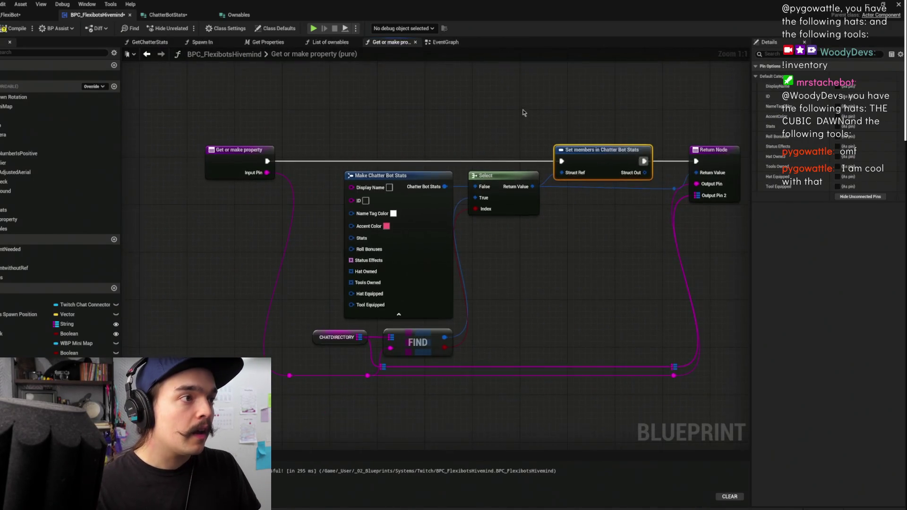
pyautogui.moveTo(522, 115); pyautogui.dragTo(638, 109)
pyautogui.moveTo(380, 167); pyautogui.dragTo(467, 180)
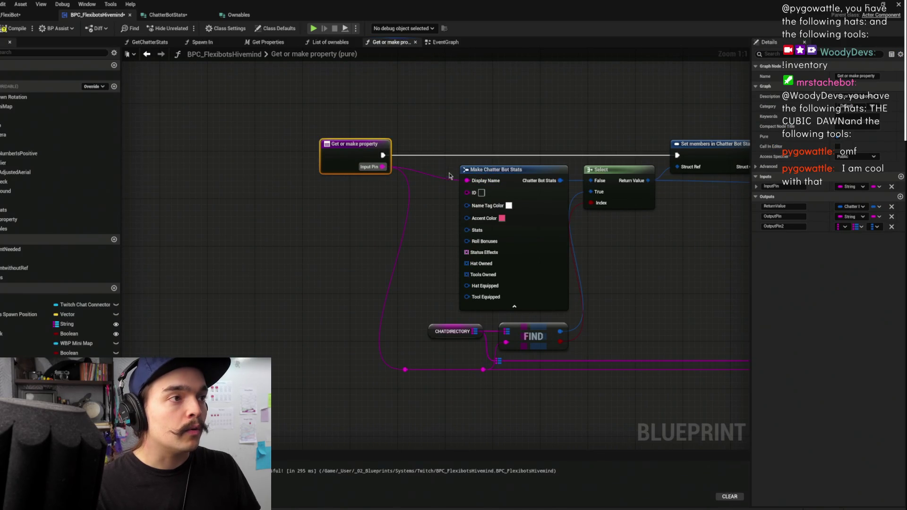
# - Expose Display Name on Set members, wire Input Pin into it, then save and recompile
pyautogui.moveTo(528, 133)
pyautogui.mouseDown()
pyautogui.moveTo(487, 110)
pyautogui.moveTo(427, 124)
pyautogui.moveTo(485, 276)
pyautogui.moveTo(506, 187)
pyautogui.mouseUp()
pyautogui.click(505, 187)
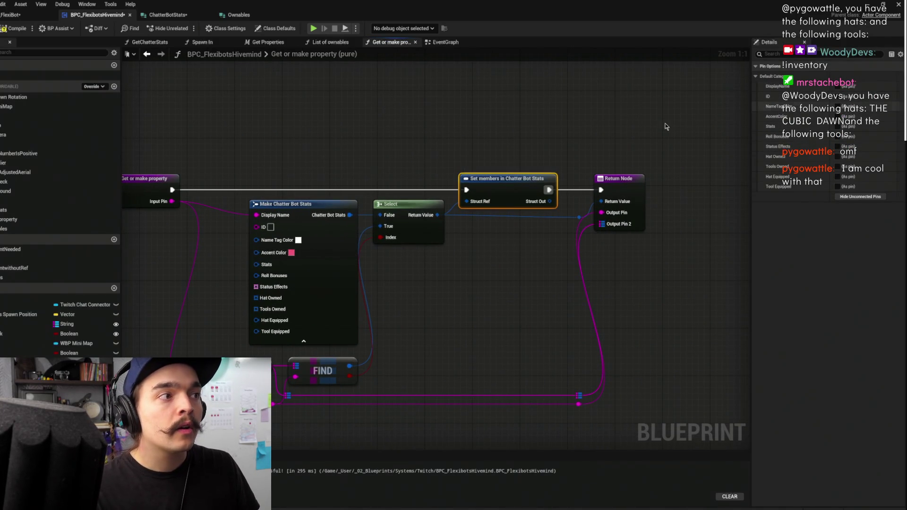
pyautogui.click(837, 86)
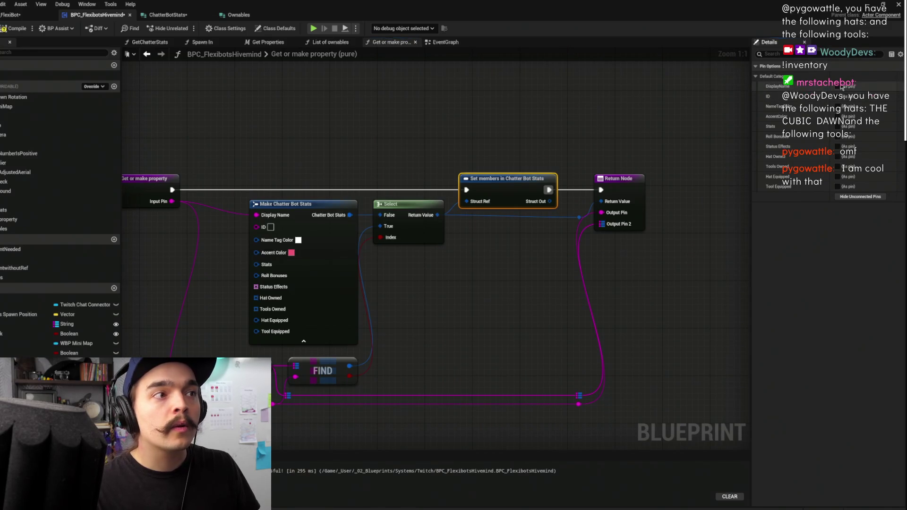
pyautogui.moveTo(334, 197); pyautogui.dragTo(466, 213)
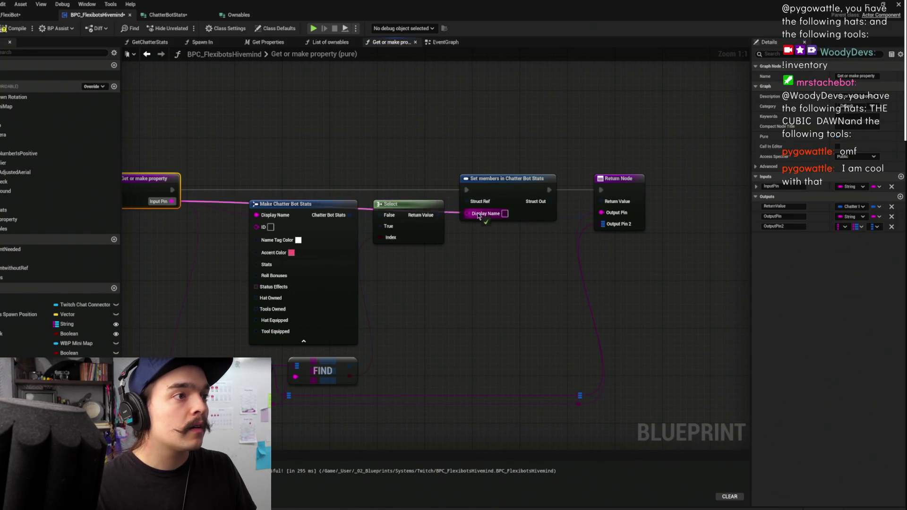
pyautogui.click(500, 179)
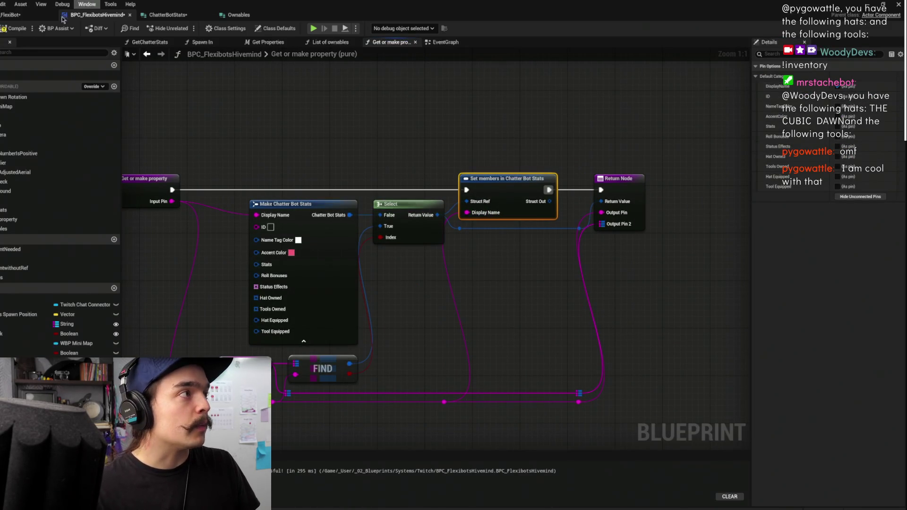
pyautogui.hotkey('ctrl', 's')
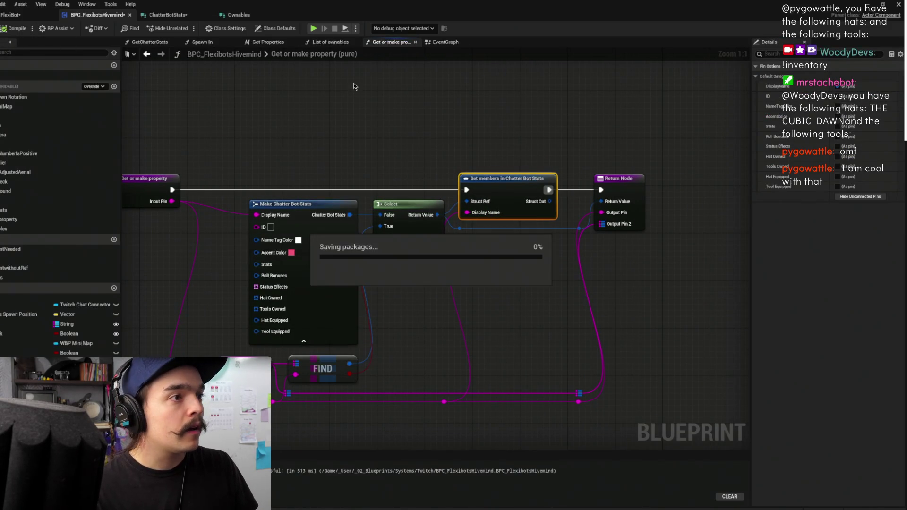
pyautogui.click(427, 100)
pyautogui.scroll(-3, 508, 92)
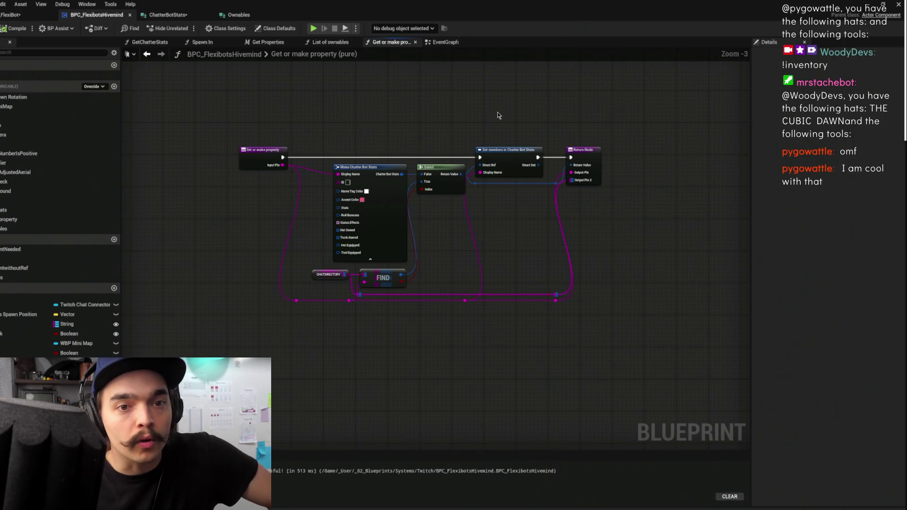
pyautogui.moveTo(503, 115); pyautogui.dragTo(571, 177)
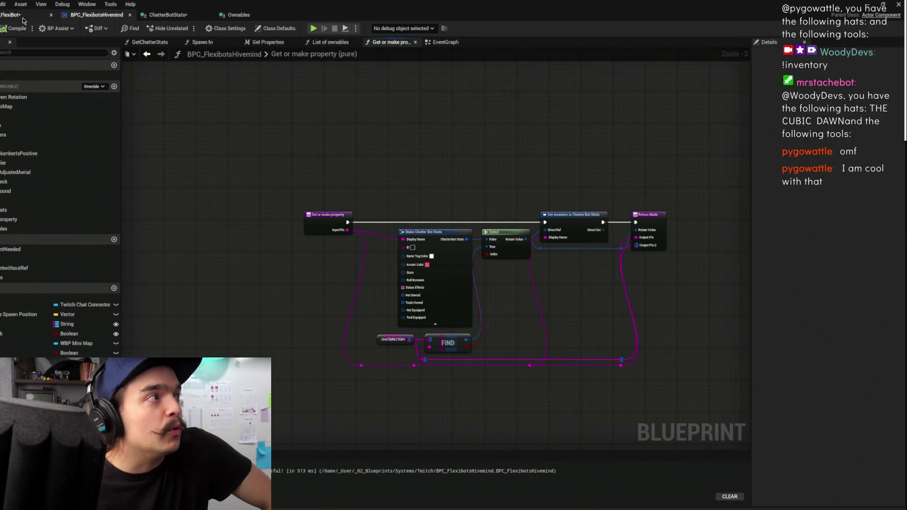
# - Look over the FlexiBot blueprint's EventGraph, then close the Blueprint editor window
pyautogui.click(22, 19)
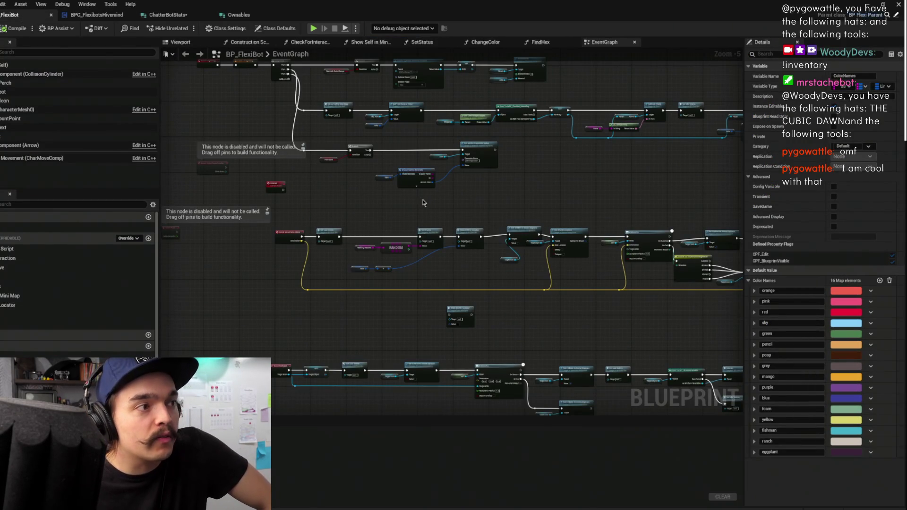
pyautogui.scroll(-2, 422, 202)
pyautogui.moveTo(423, 202)
pyautogui.mouseDown()
pyautogui.moveTo(627, 273)
pyautogui.moveTo(688, 269)
pyautogui.moveTo(385, 135)
pyautogui.mouseUp()
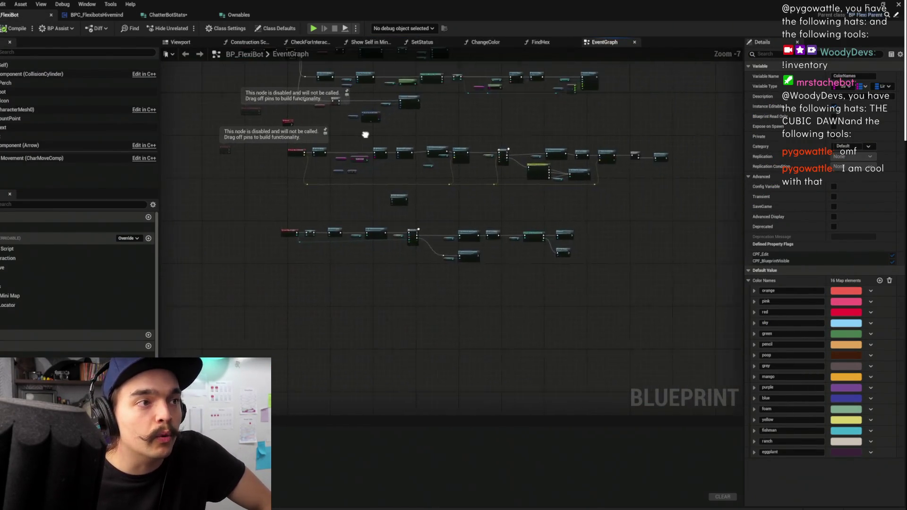
pyautogui.scroll(4, 468, 203)
pyautogui.scroll(-3, 549, 193)
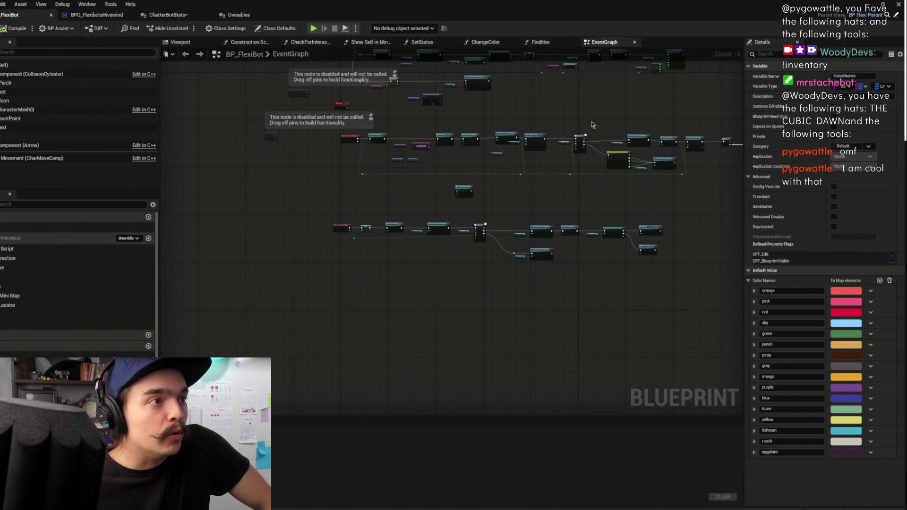
pyautogui.click(874, 4)
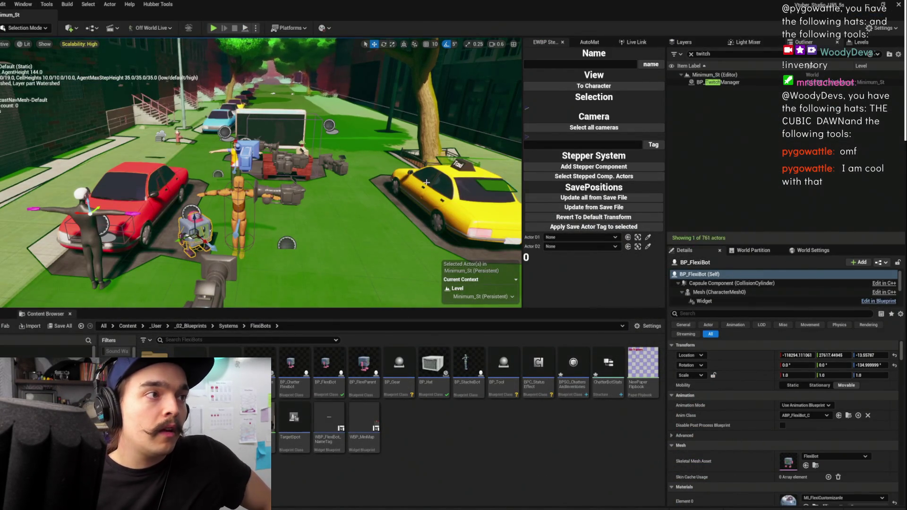
# - Check the TCPR_AccentColors reward Cost of 5 on BP_TwitchManager and save the Minimum_St level
pyautogui.press('Up')
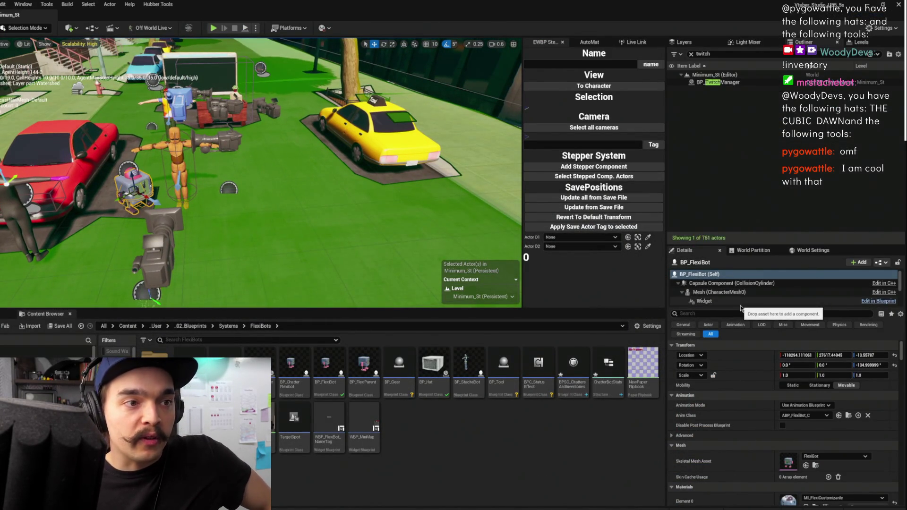
pyautogui.moveTo(740, 308); pyautogui.dragTo(738, 364)
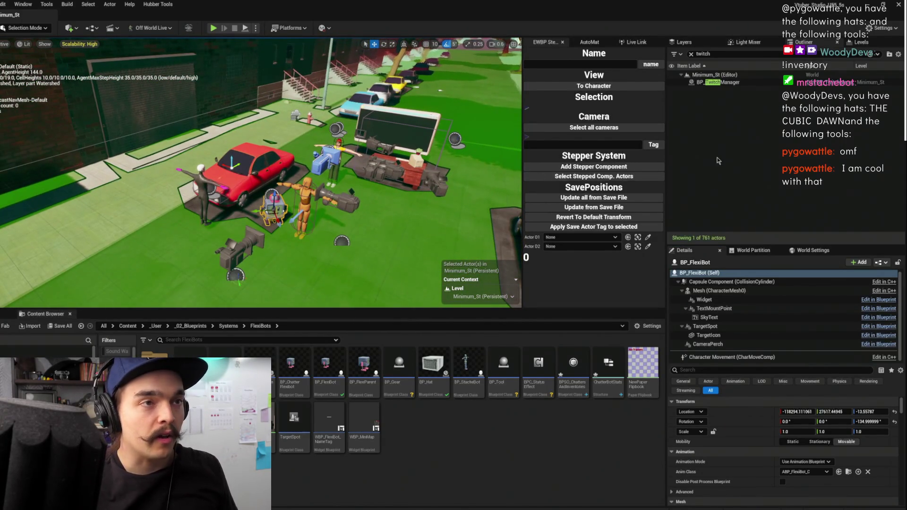
pyautogui.click(733, 82)
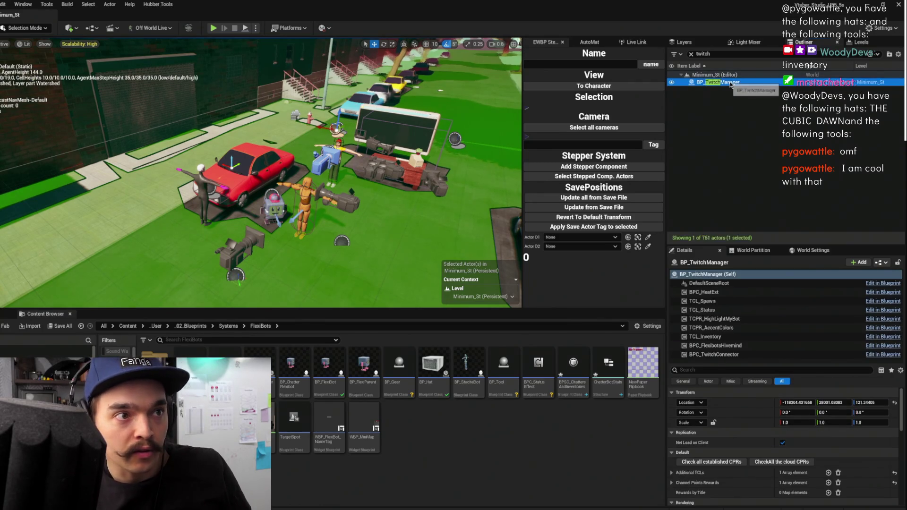
pyautogui.click(741, 327)
pyautogui.click(787, 422)
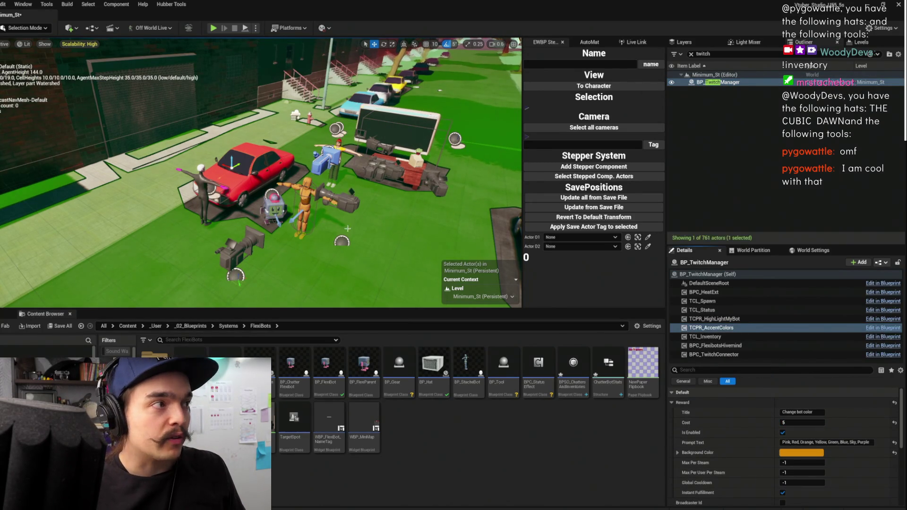
pyautogui.hotkey('ctrl', 's')
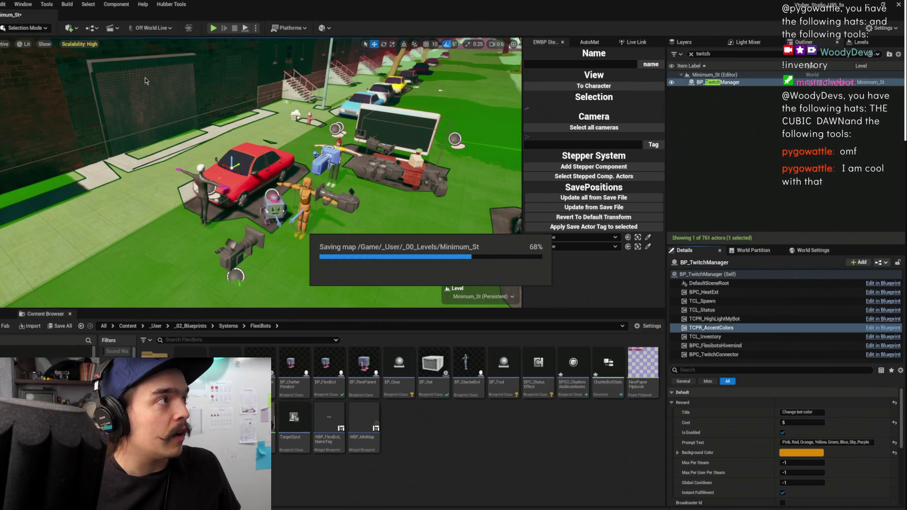
# - Send the Unreal crash report and restart, then switch from the Writer checklist back to Unreal
pyautogui.moveTo(231, 104); pyautogui.dragTo(189, 37)
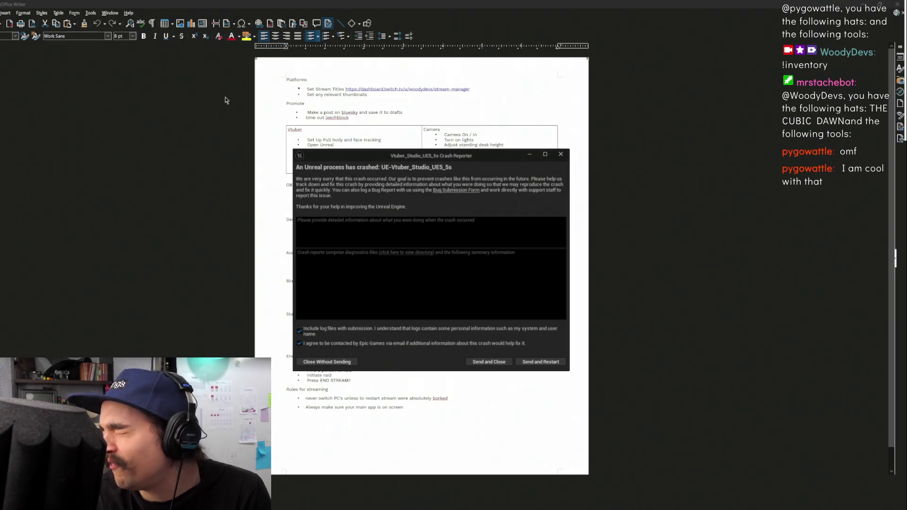
pyautogui.click(533, 363)
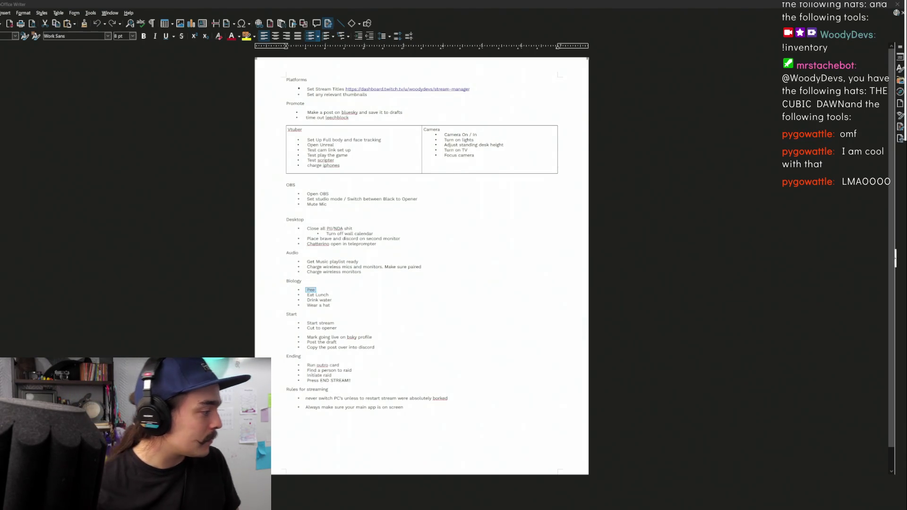
pyautogui.click(517, 239)
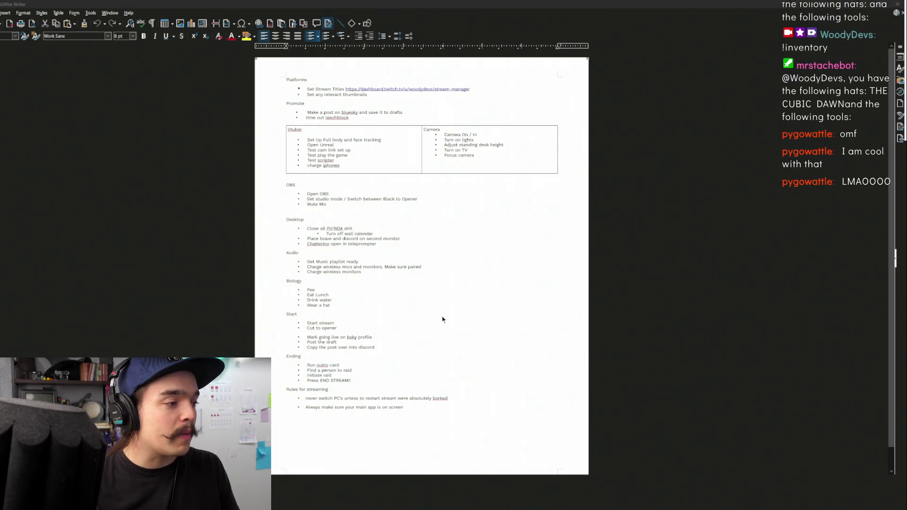
pyautogui.hotkey('alt', 'Tab')
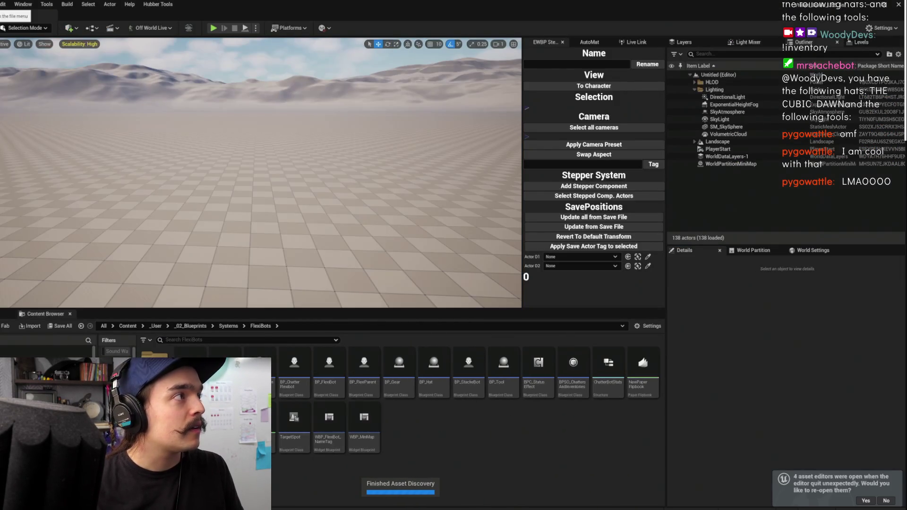
# - Reopen Minimum_St from File > Recent Levels and start a play test
pyautogui.hotkey('alt', 'f')
pyautogui.moveTo(85, 49)
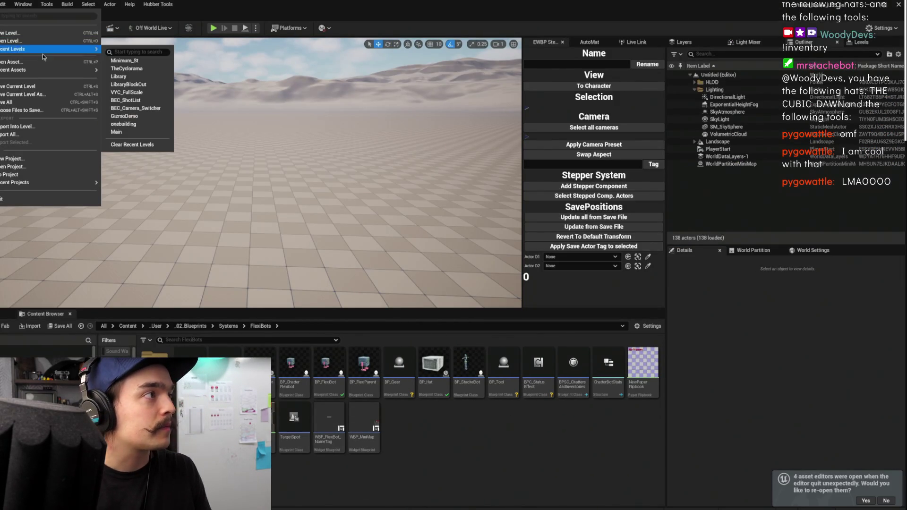
pyautogui.click(156, 67)
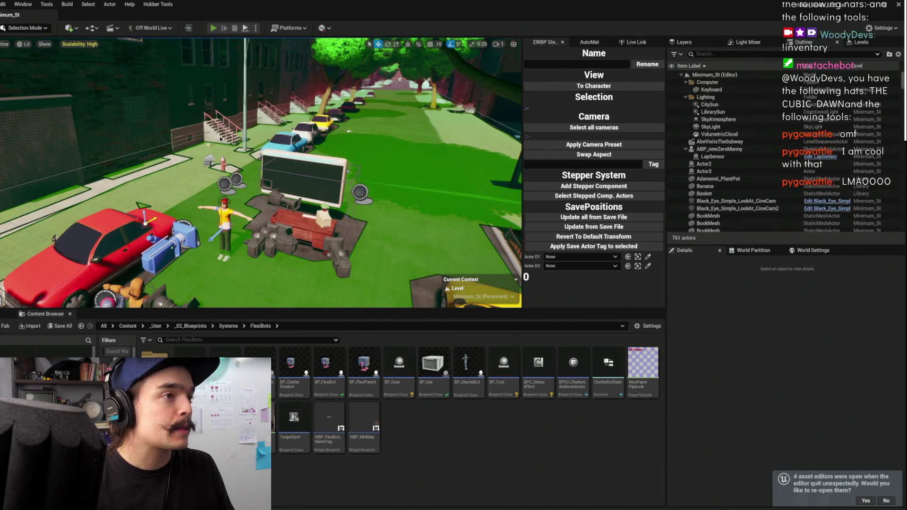
pyautogui.hotkey('alt', 'p')
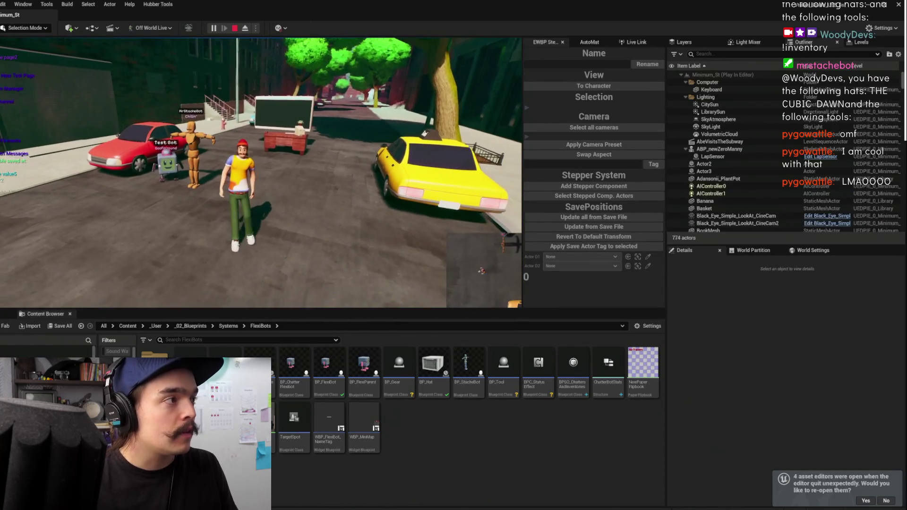
pyautogui.press('w')
pyautogui.press('F11')
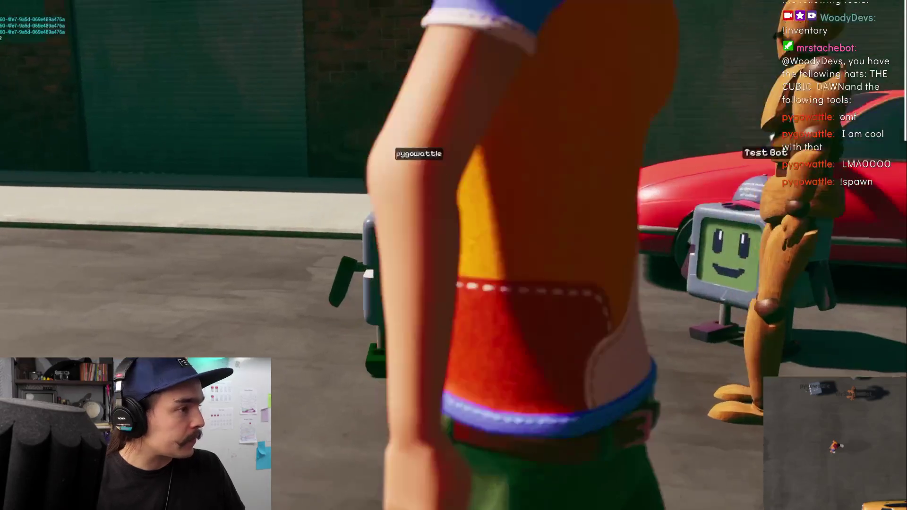
pyautogui.press('a')
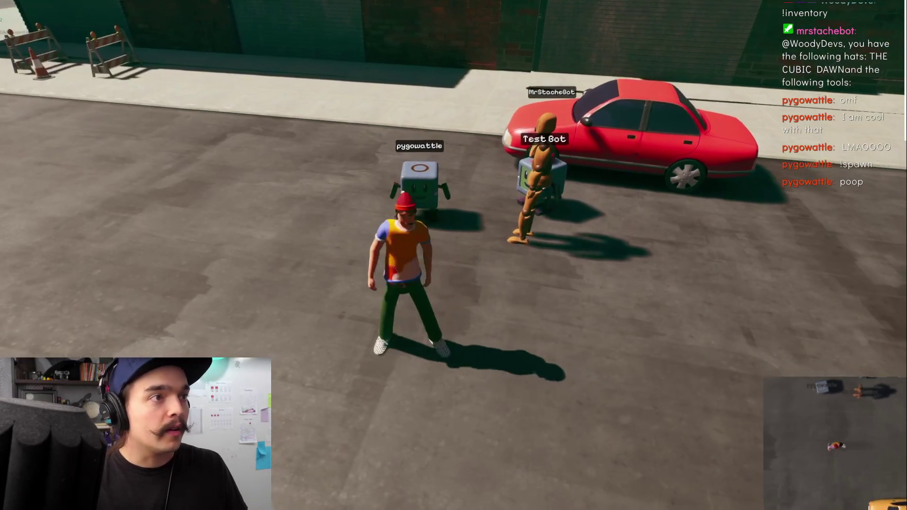
pyautogui.press('s')
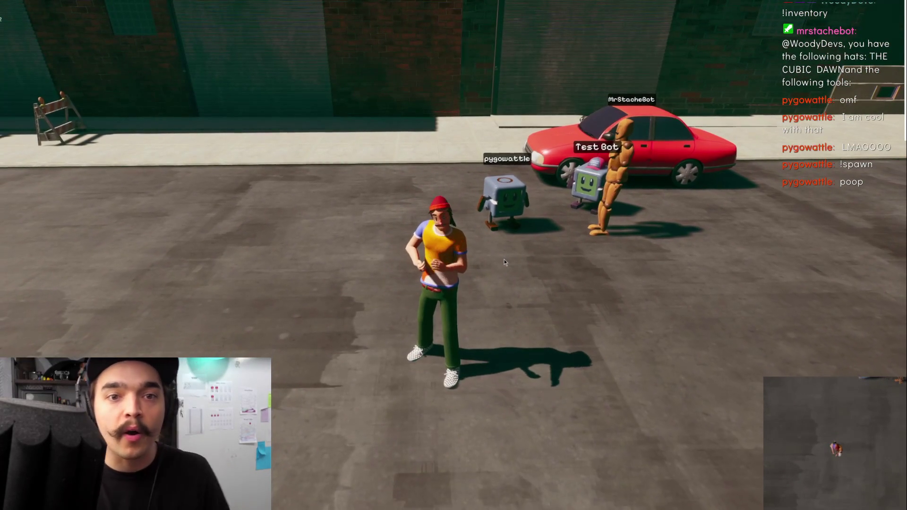
pyautogui.press('e')
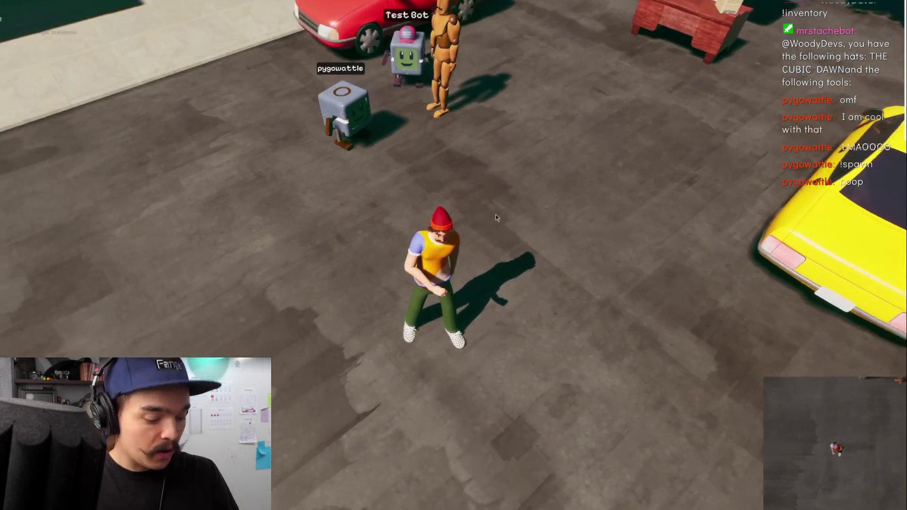
pyautogui.press('F11')
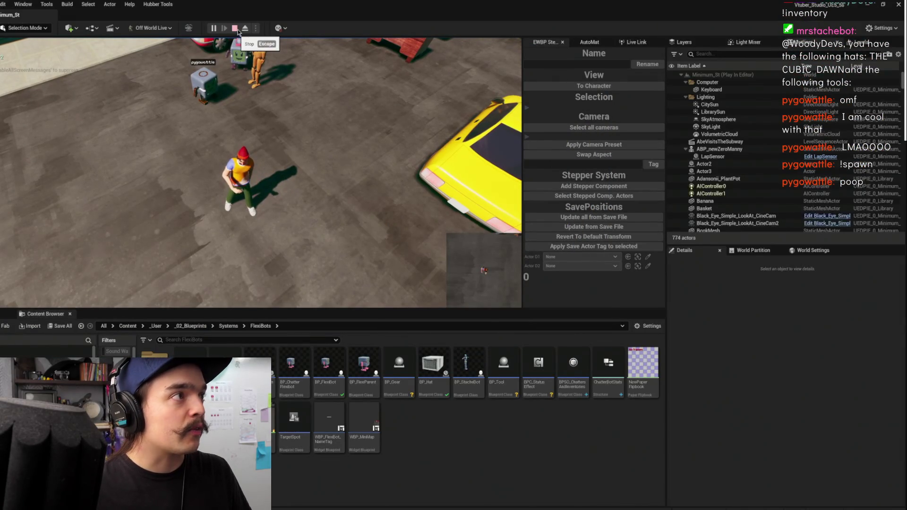
pyautogui.press('Escape')
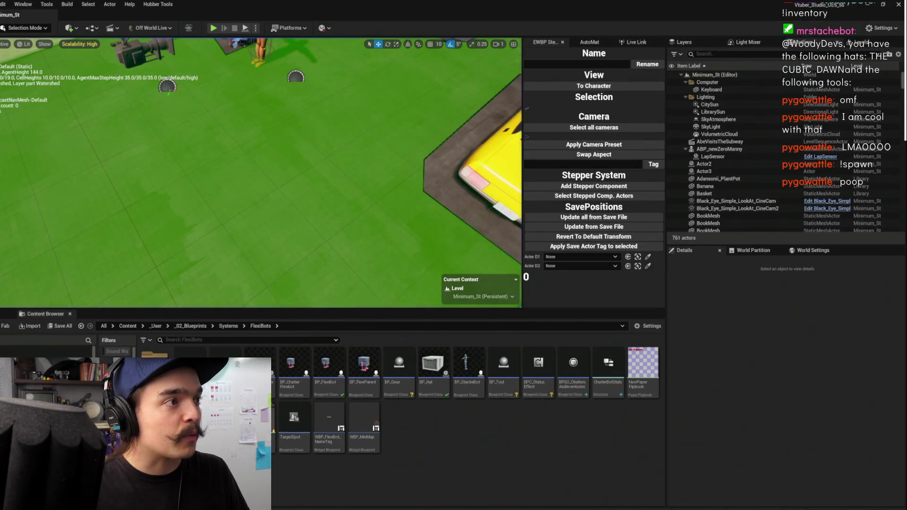
pyautogui.scroll(-5, 371, 102)
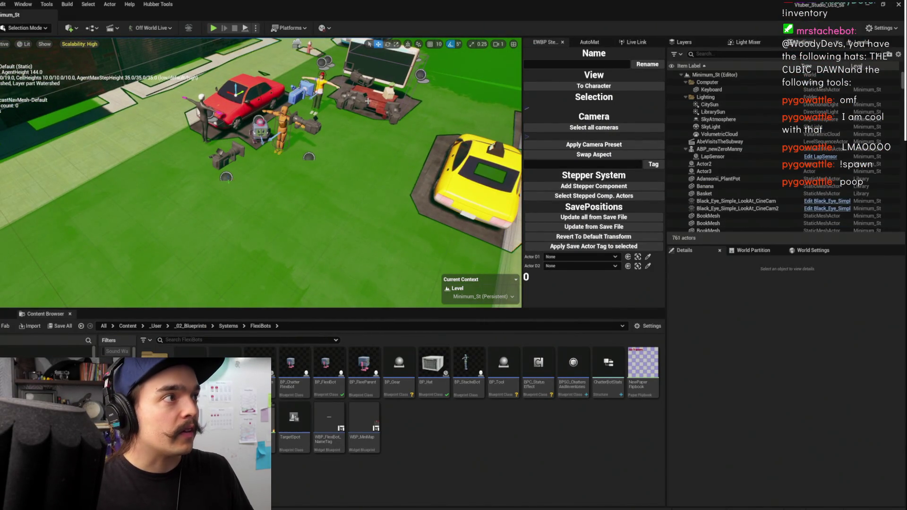
pyautogui.scroll(-3, 372, 102)
pyautogui.click(311, 87)
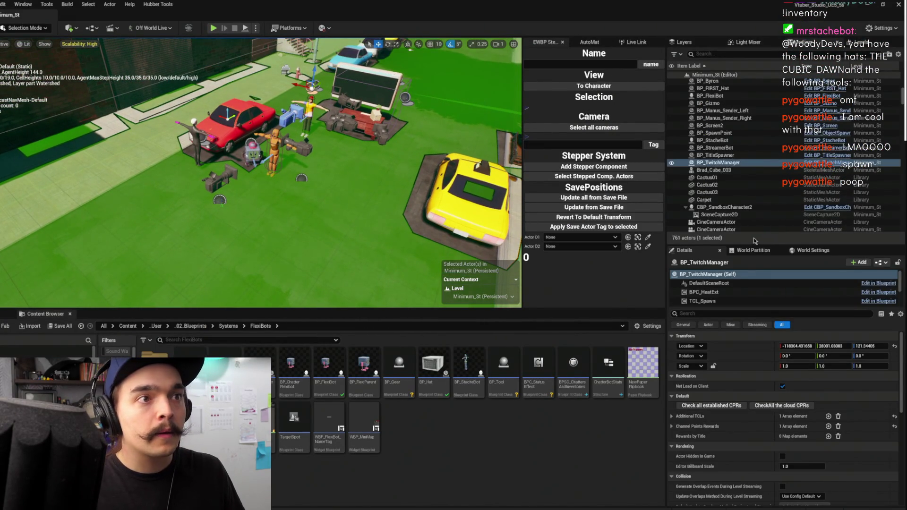
pyautogui.scroll(-3, 717, 300)
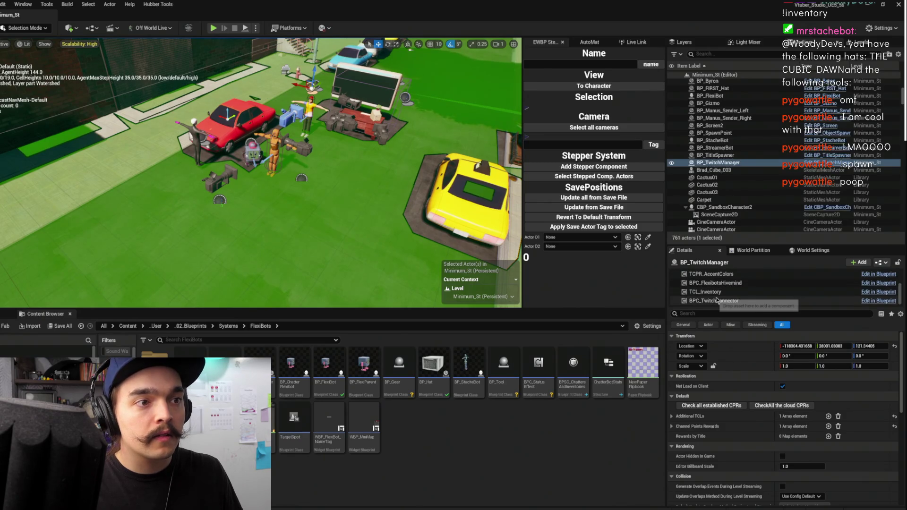
pyautogui.scroll(2, 728, 301)
pyautogui.click(734, 299)
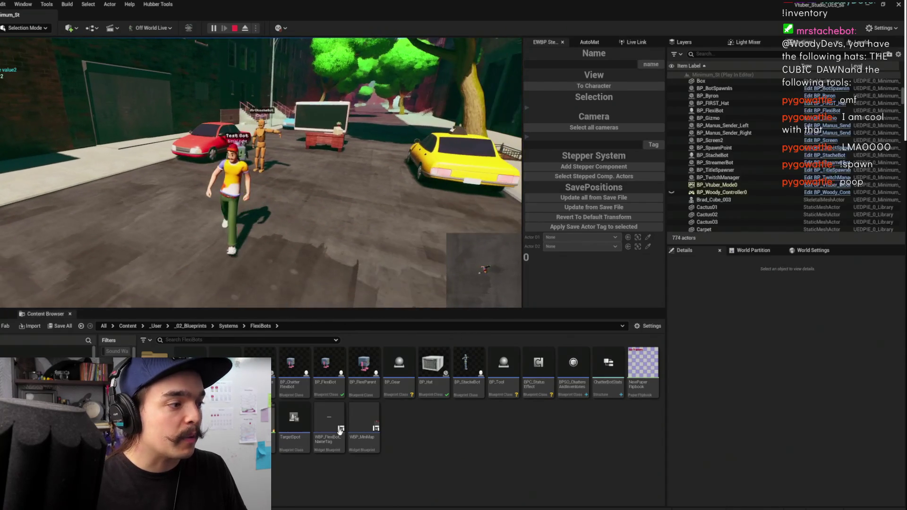
pyautogui.moveTo(314, 507)
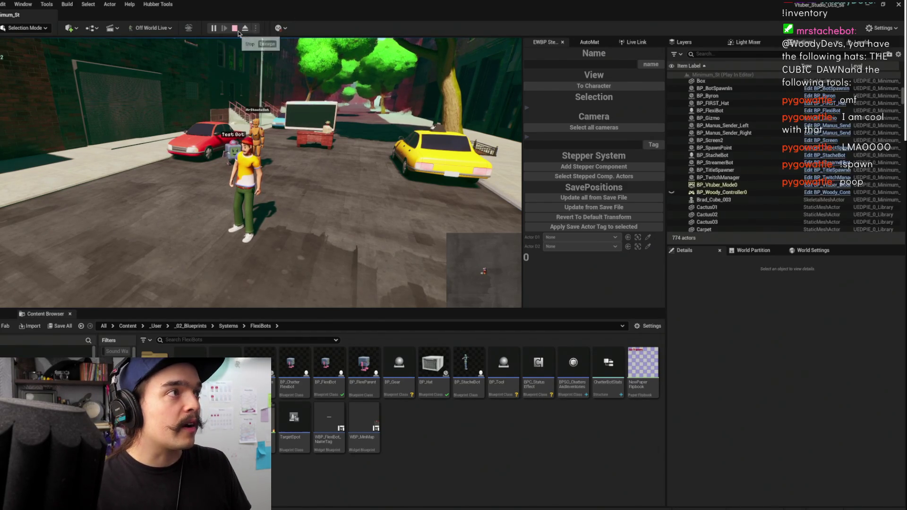
pyautogui.press('Escape')
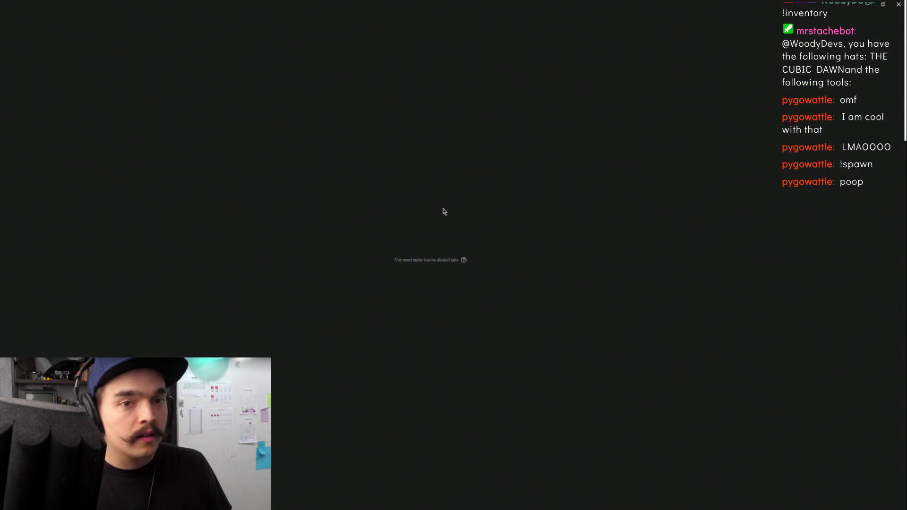
# - Jump to the Points Event Ready definition and move that node further left
pyautogui.scroll(-2, 523, 245)
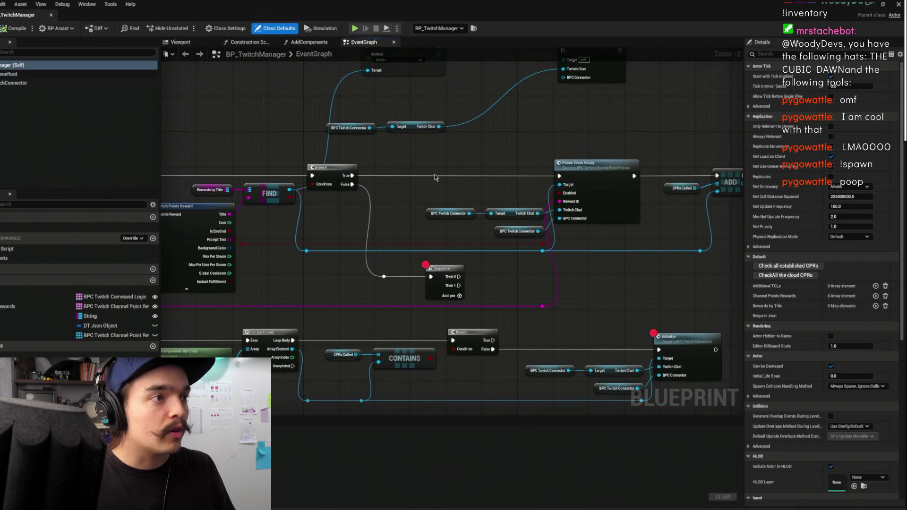
pyautogui.moveTo(435, 177); pyautogui.dragTo(414, 195)
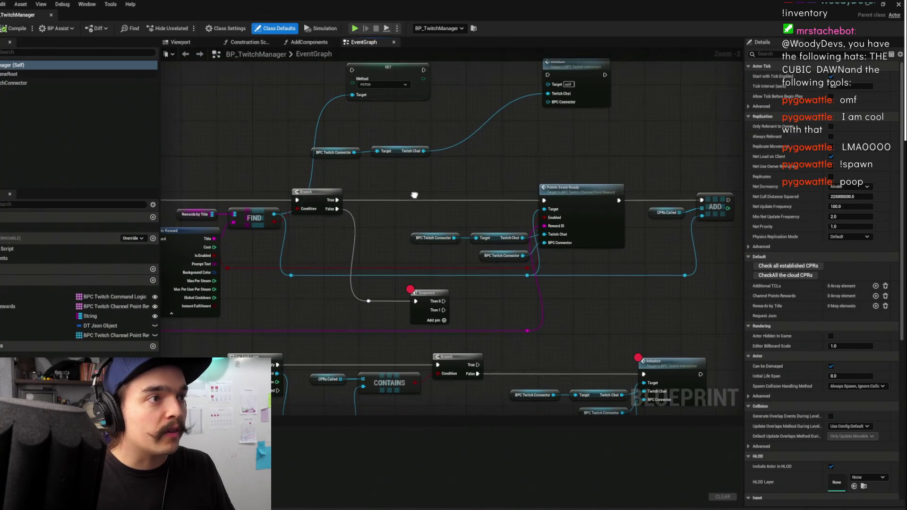
pyautogui.click(585, 195)
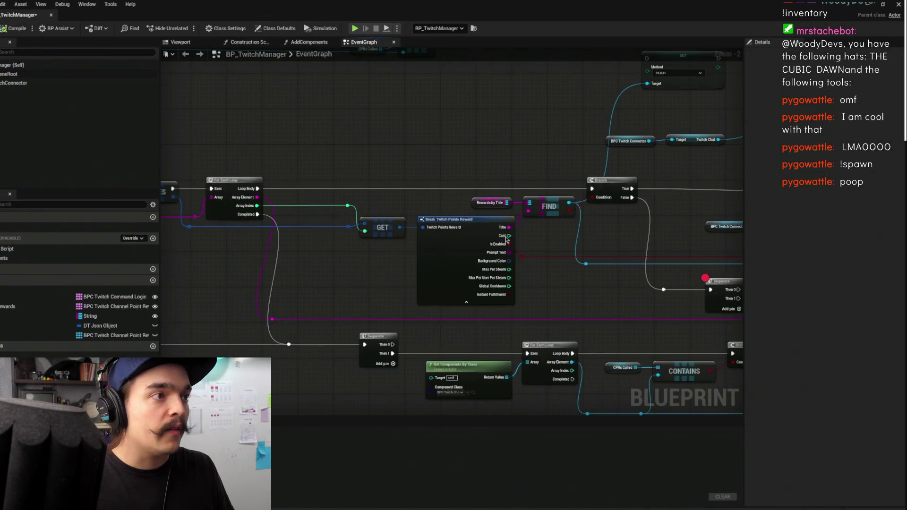
pyautogui.click(462, 262)
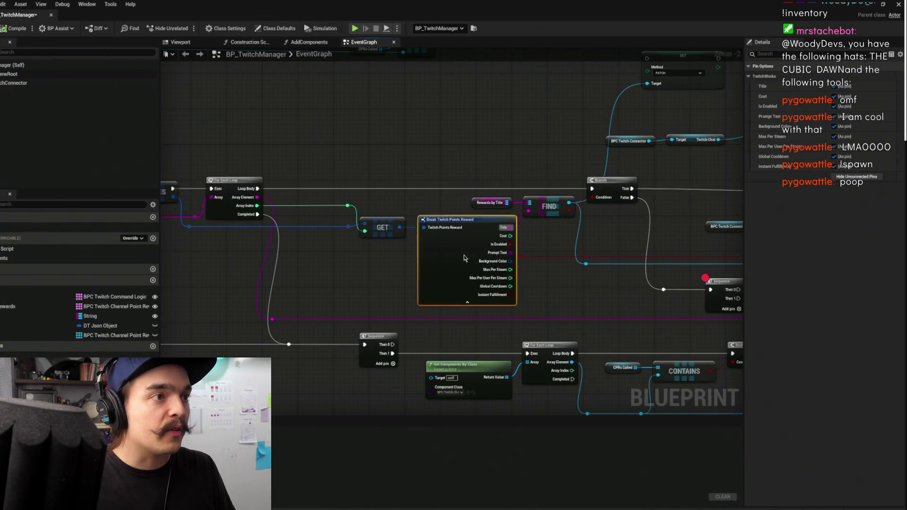
pyautogui.moveTo(462, 263); pyautogui.dragTo(397, 244)
pyautogui.click(657, 206)
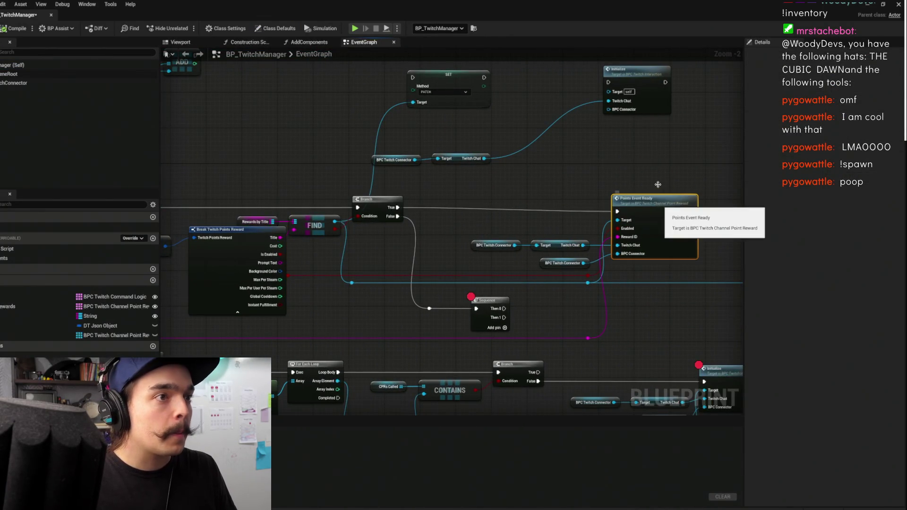
pyautogui.doubleClick(657, 206)
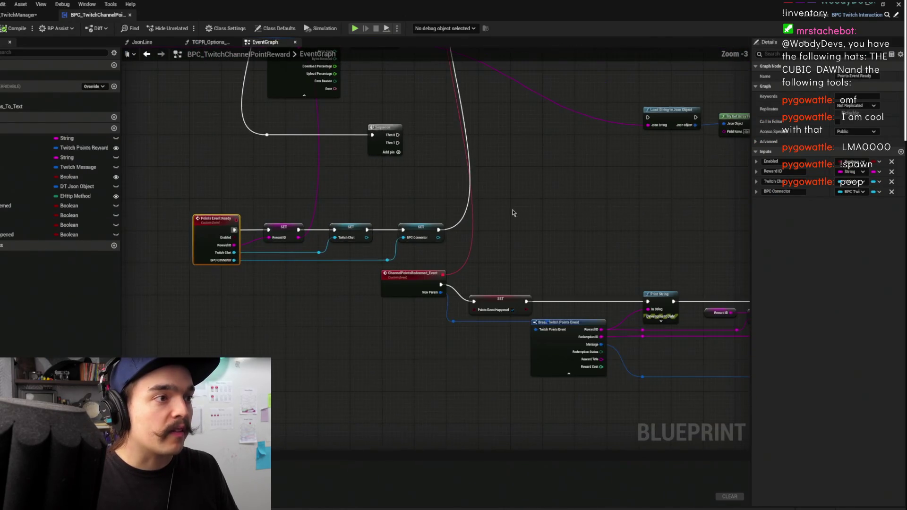
pyautogui.scroll(-2, 520, 265)
pyautogui.moveTo(559, 319); pyautogui.dragTo(625, 315)
pyautogui.moveTo(557, 346); pyautogui.dragTo(459, 352)
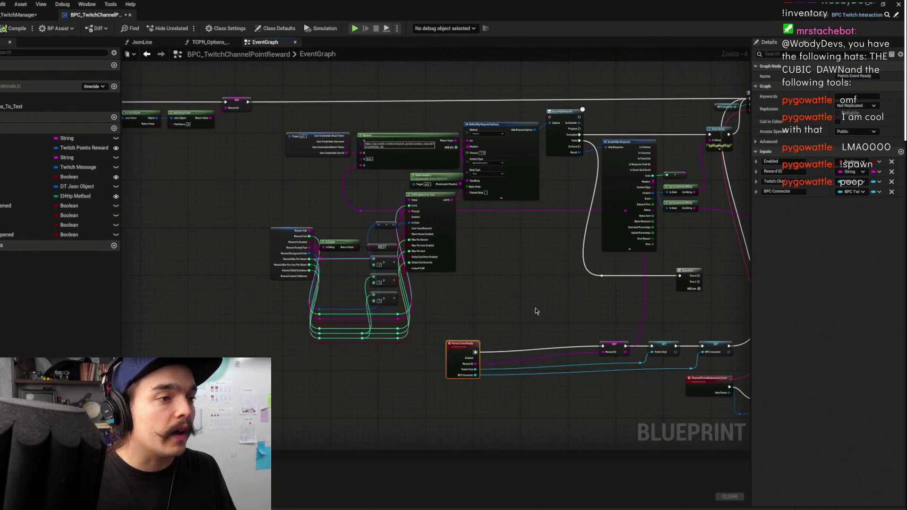
pyautogui.scroll(1, 533, 319)
pyautogui.scroll(-1, 533, 319)
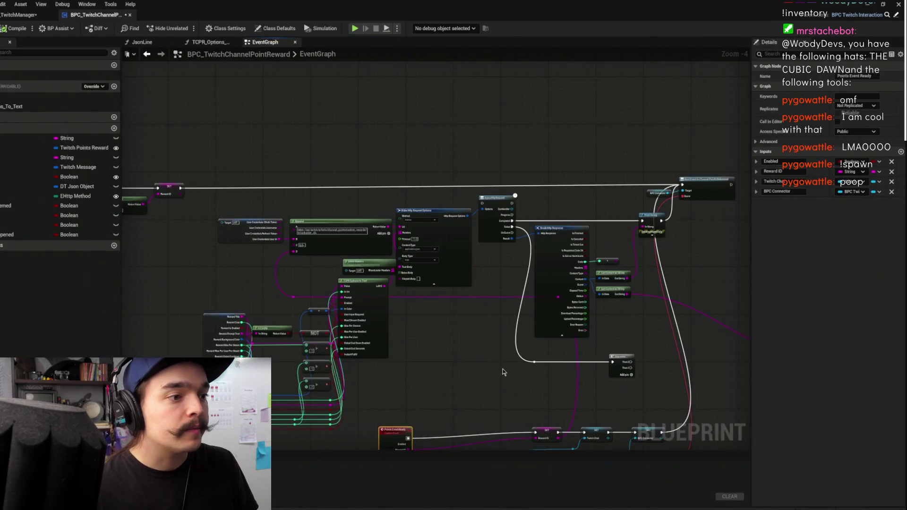
# - Wire SET BPC Connector onward to the HTTP request and compile to check for errors
pyautogui.moveTo(661, 406); pyautogui.dragTo(480, 178)
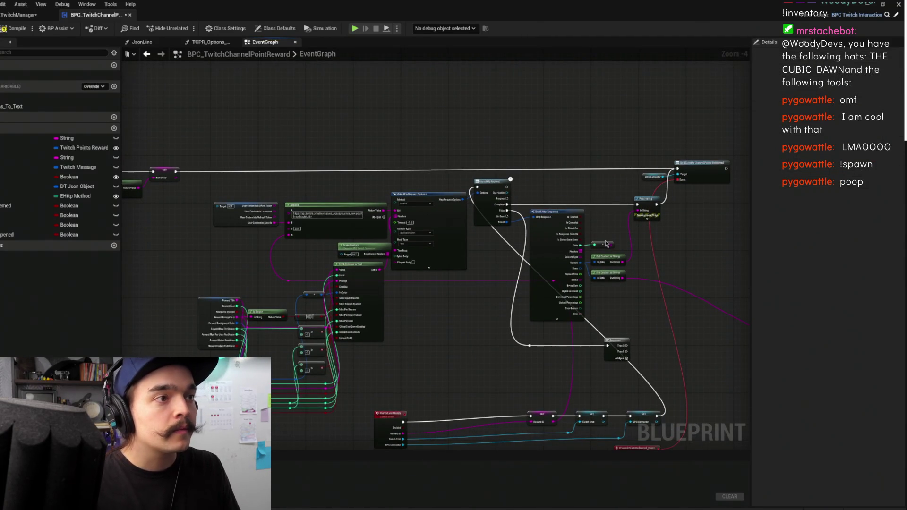
pyautogui.scroll(-2, 482, 186)
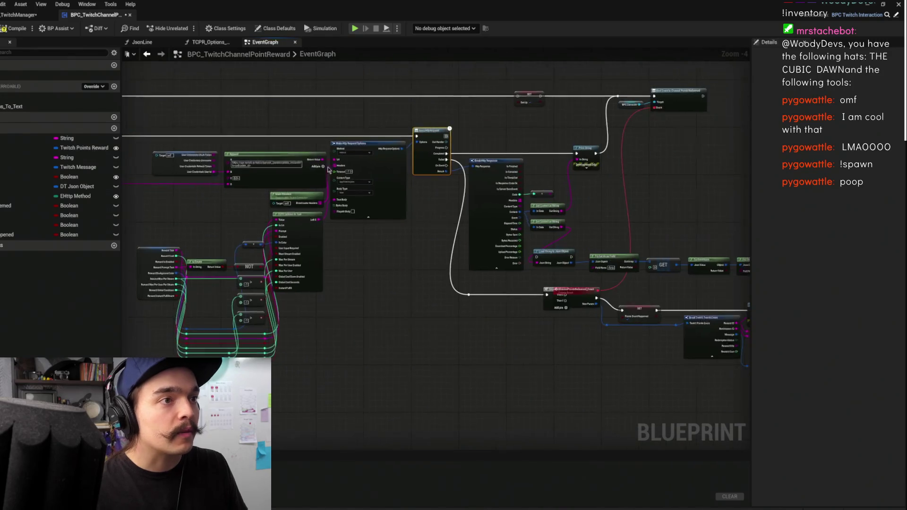
pyautogui.moveTo(504, 237); pyautogui.dragTo(527, 286)
pyautogui.hotkey('alt', 'Left')
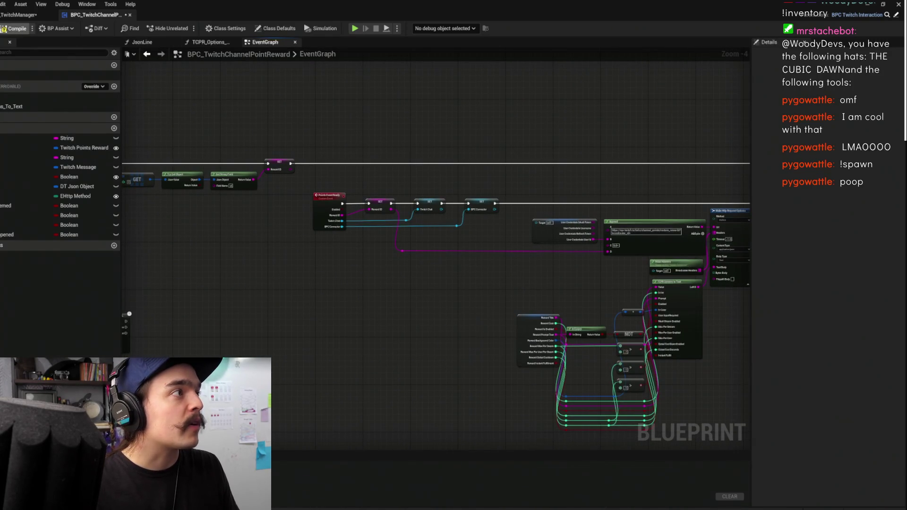
pyautogui.click(15, 28)
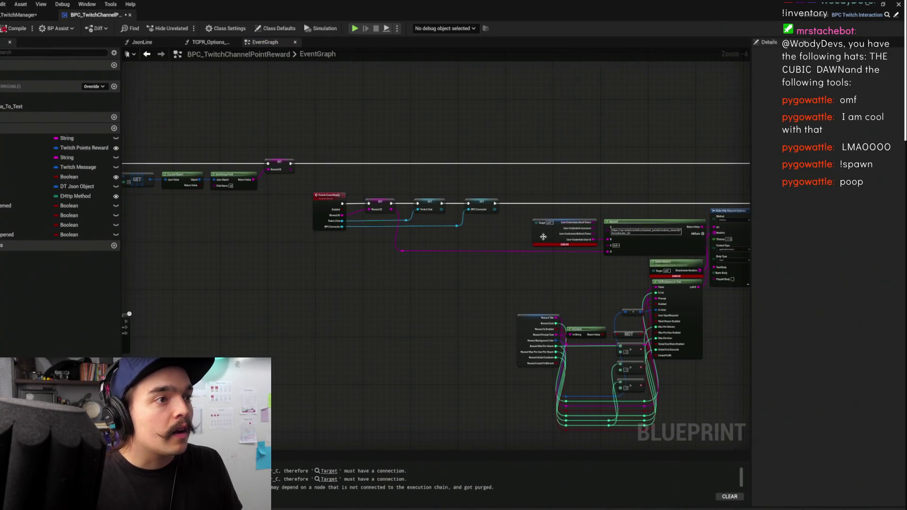
pyautogui.scroll(2, 544, 238)
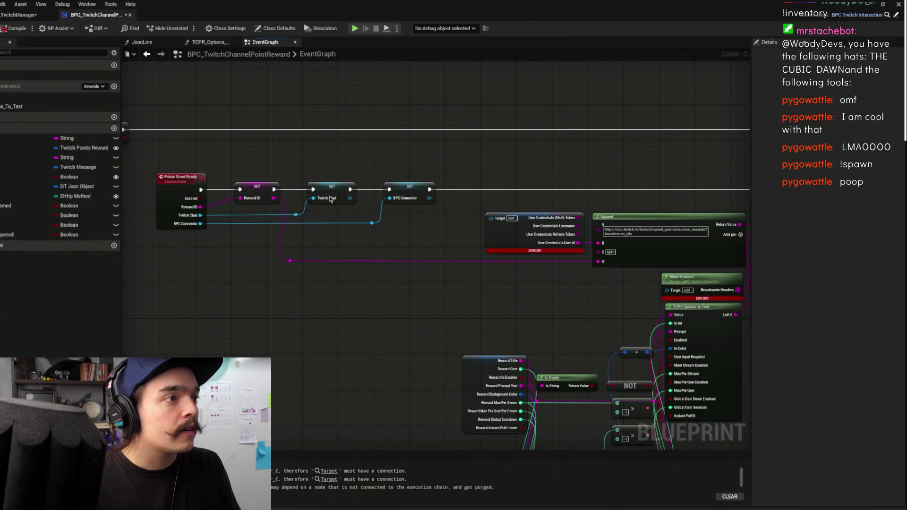
# - Connect BPC Connector to the credentials and Make Headers Target pins, recompile, and save
pyautogui.moveTo(428, 200); pyautogui.dragTo(513, 221)
pyautogui.click(501, 221)
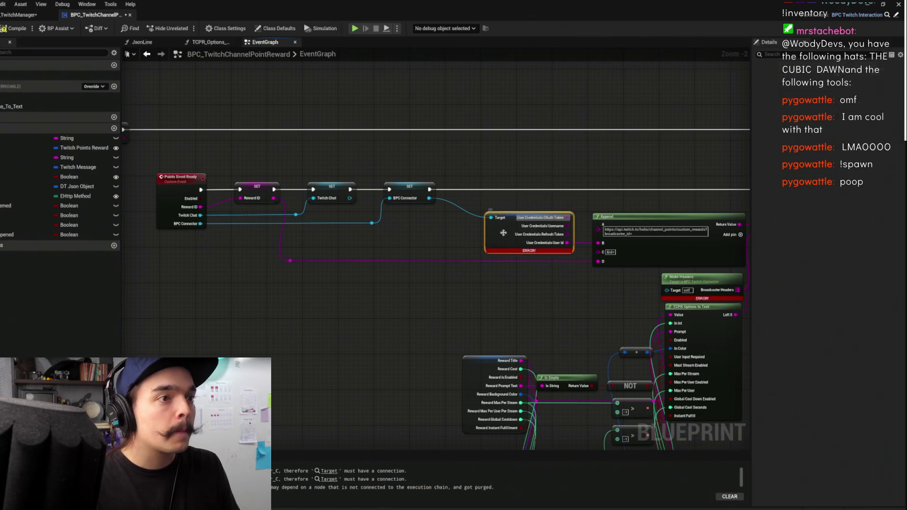
pyautogui.click(3, 32)
pyautogui.click(531, 112)
pyautogui.moveTo(622, 207); pyautogui.dragTo(510, 170)
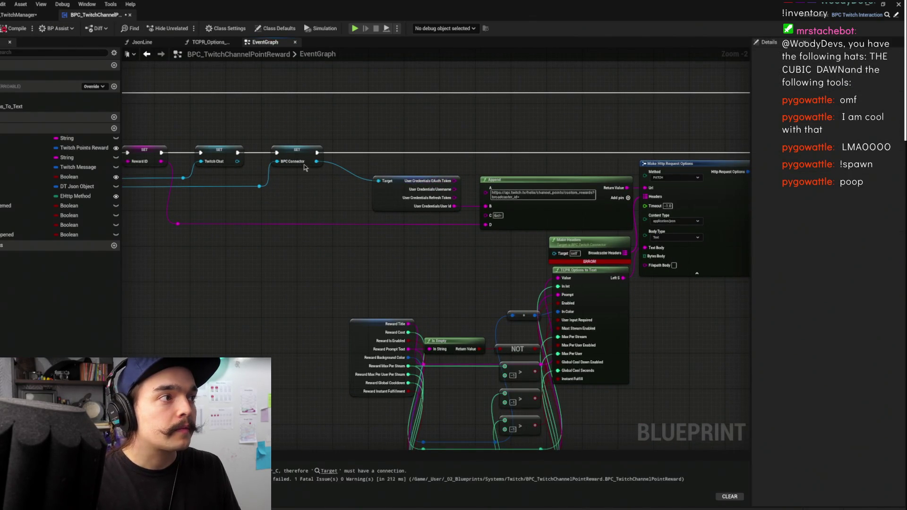
pyautogui.moveTo(316, 161); pyautogui.dragTo(561, 253)
pyautogui.click(15, 29)
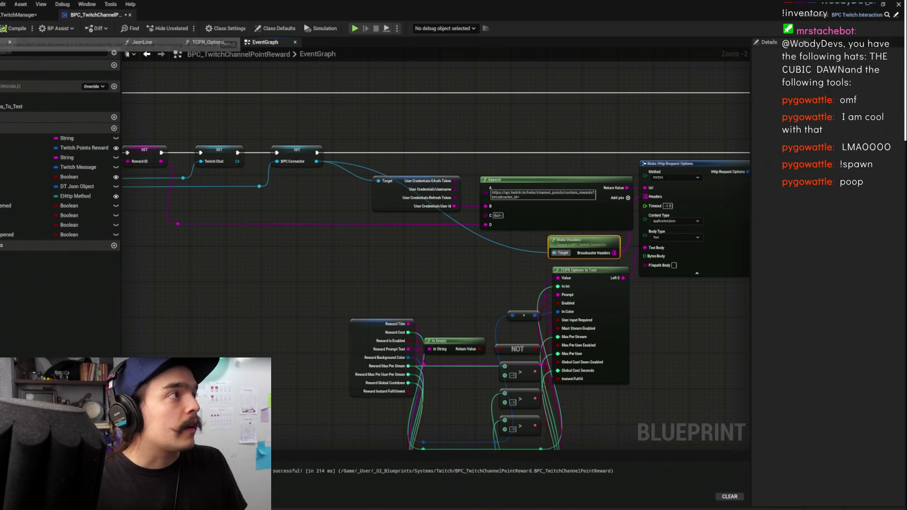
pyautogui.hotkey('ctrl', 's')
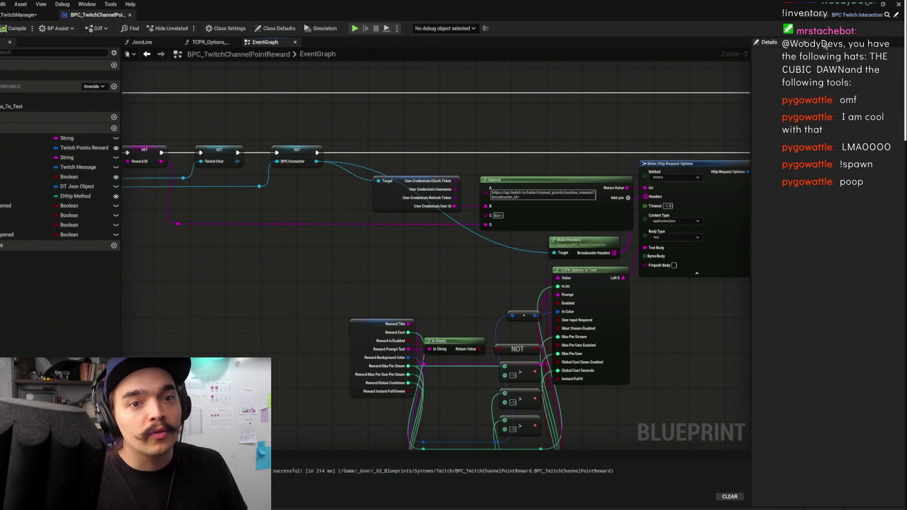
pyautogui.click(874, 5)
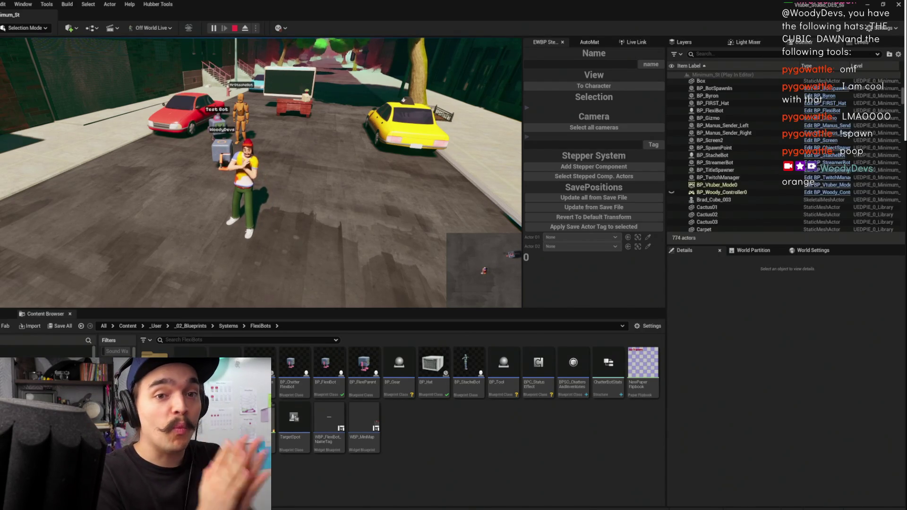
# - Walk the character around in the running game, then bring up the Save Files list
pyautogui.click(338, 105)
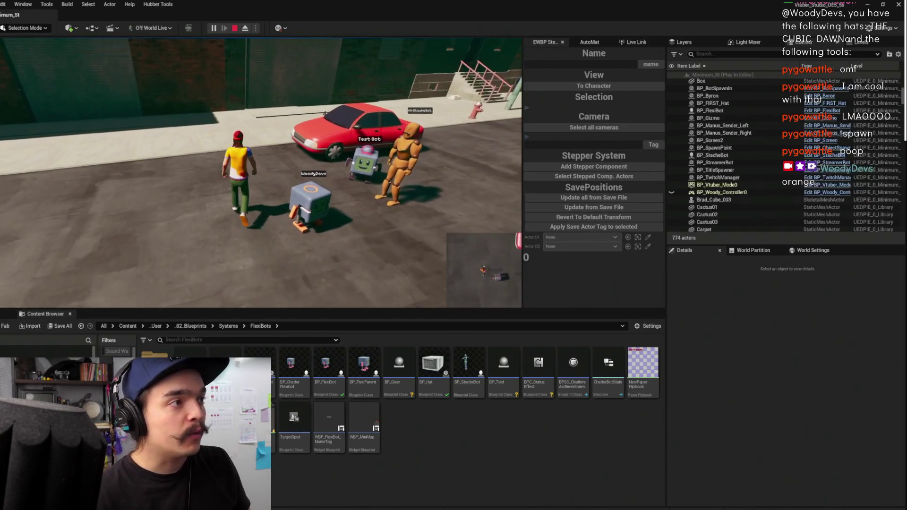
pyautogui.press('s')
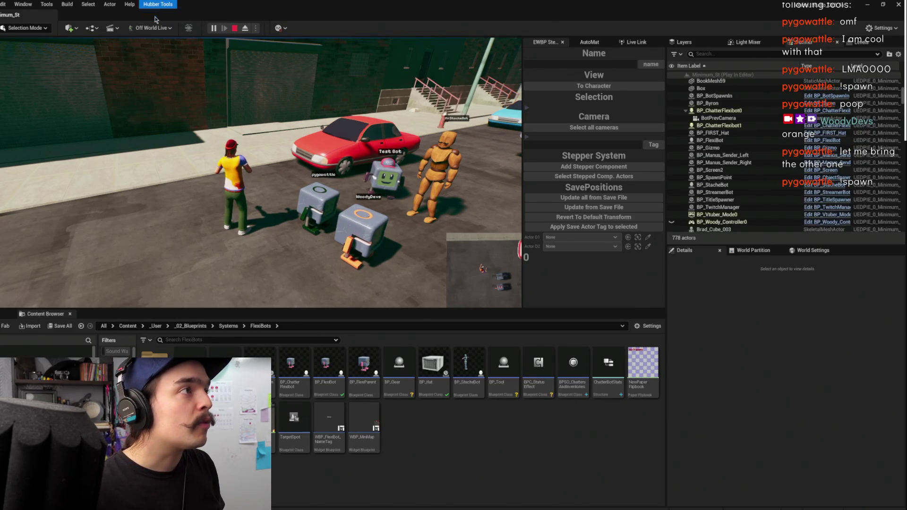
pyautogui.click(306, 84)
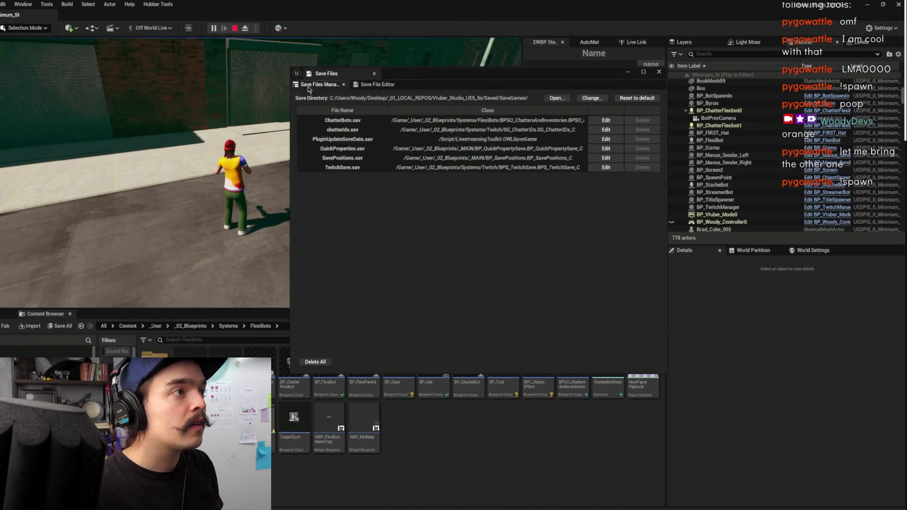
# - View ChatterBots.sav's chatter entries in the Save File Editor, then close the Save Files window
pyautogui.click(365, 121)
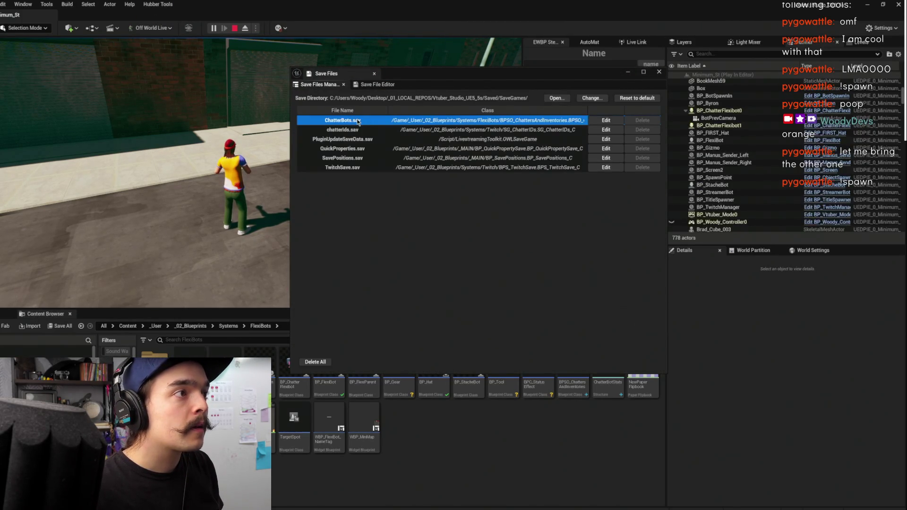
pyautogui.click(596, 121)
pyautogui.scroll(-3, 399, 302)
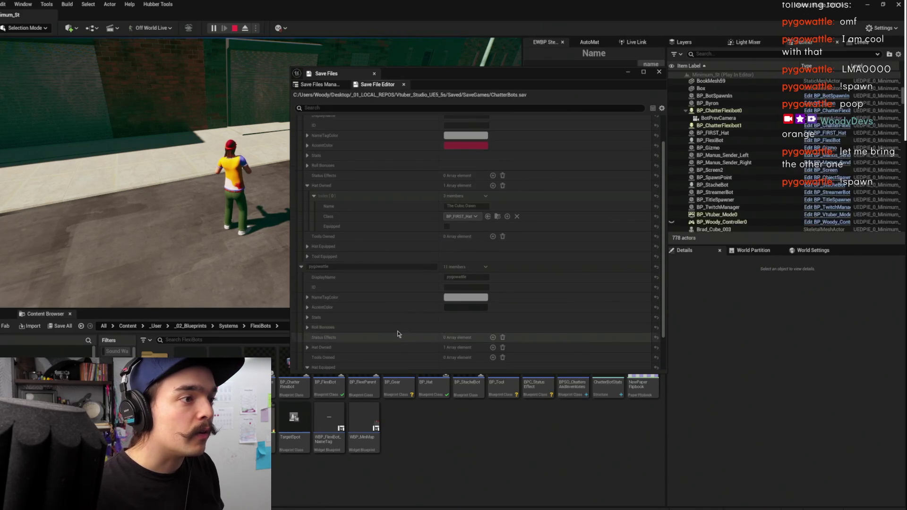
pyautogui.click(661, 73)
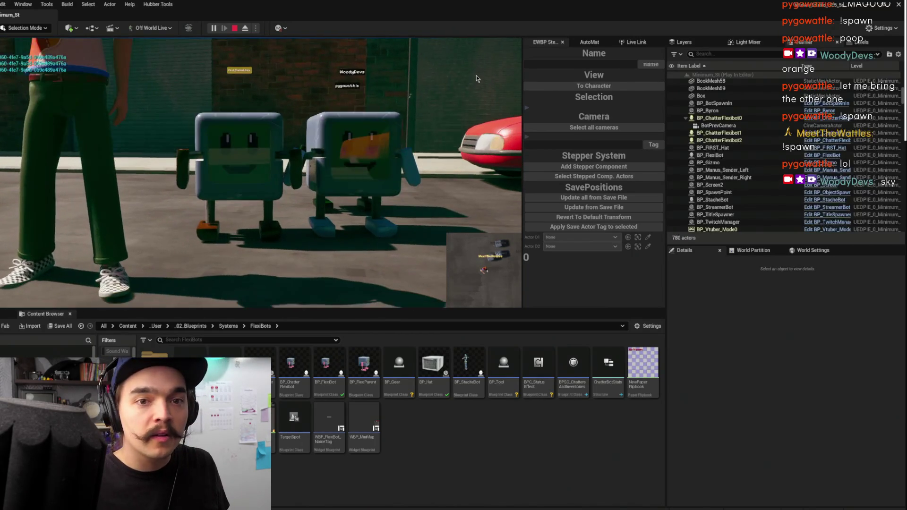
# - Restart the play session and open Hubber Tools > Save Files
pyautogui.click(236, 29)
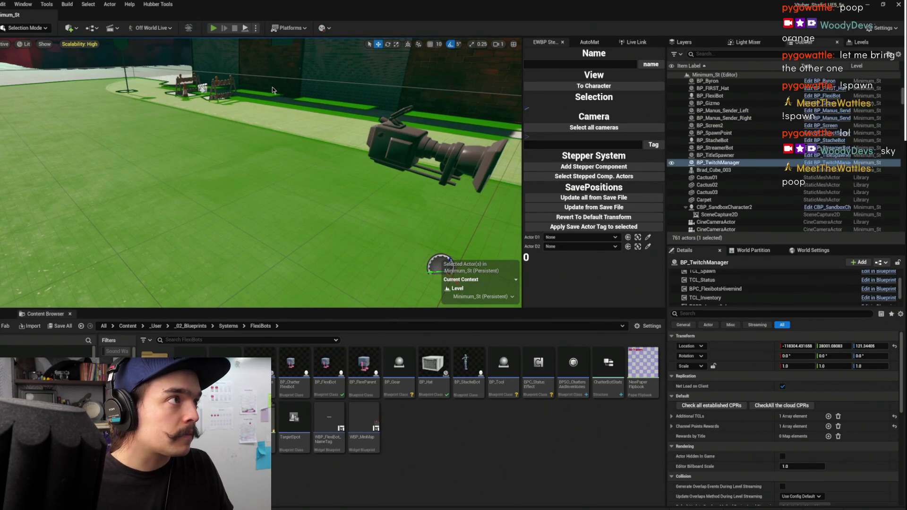
pyautogui.hotkey('alt', 'p')
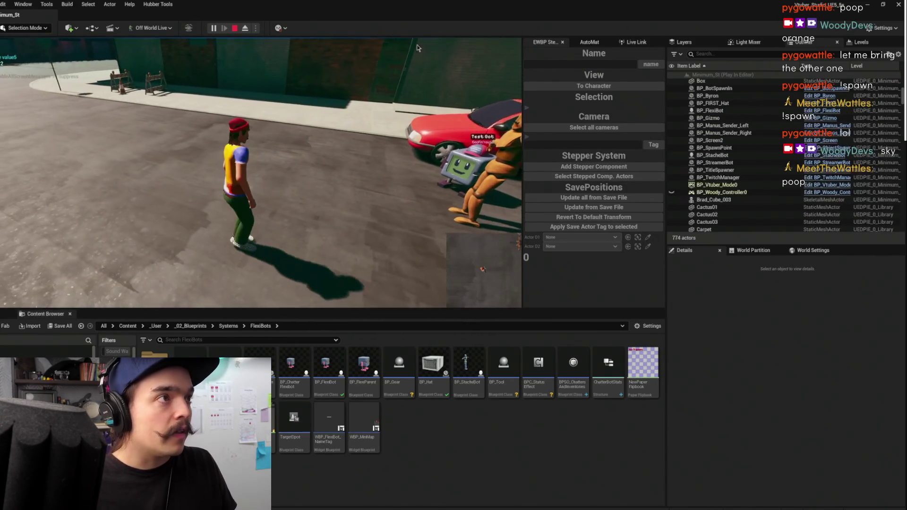
pyautogui.click(172, 5)
pyautogui.click(168, 16)
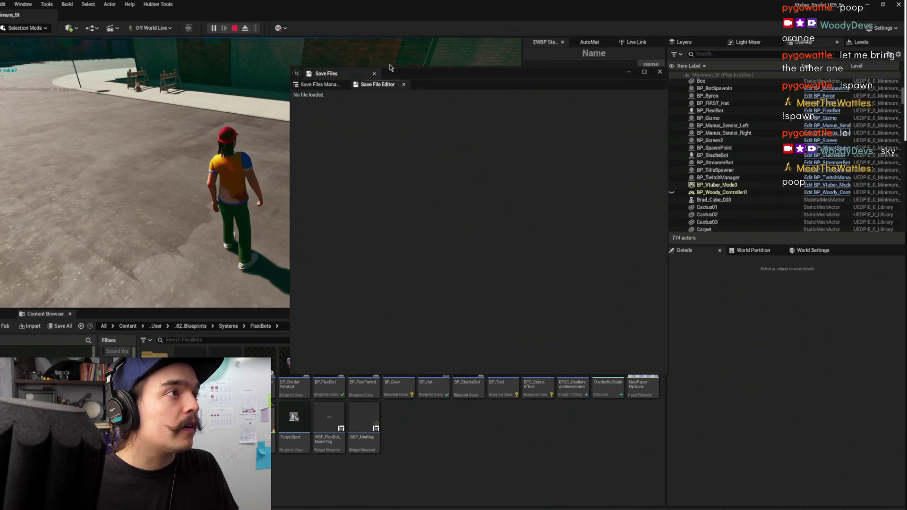
# - Recheck ChatterBots.sav's two chatter entries, collapse them, close the window and stop play
pyautogui.click(362, 122)
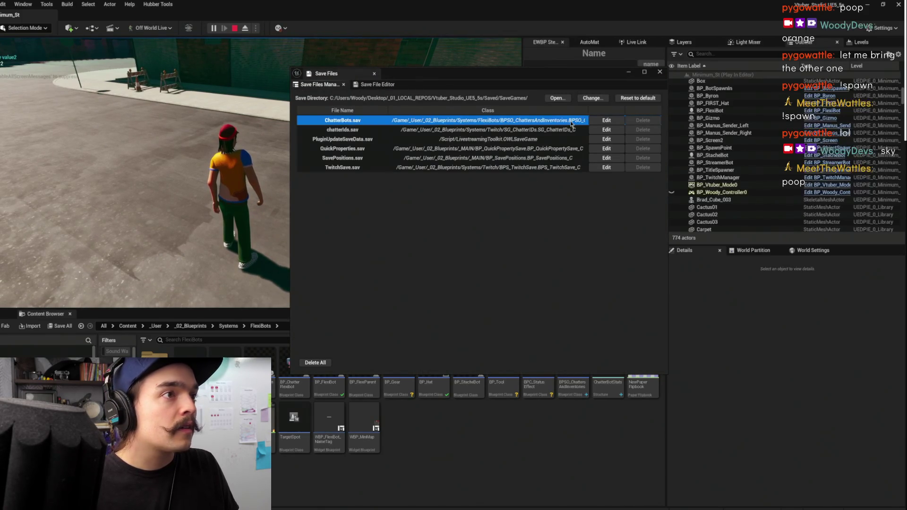
pyautogui.click(607, 120)
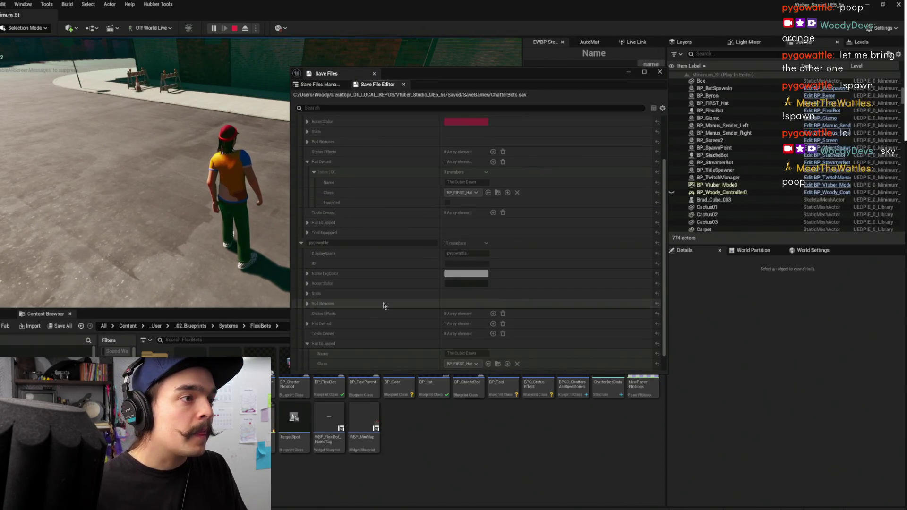
pyautogui.scroll(3, 383, 342)
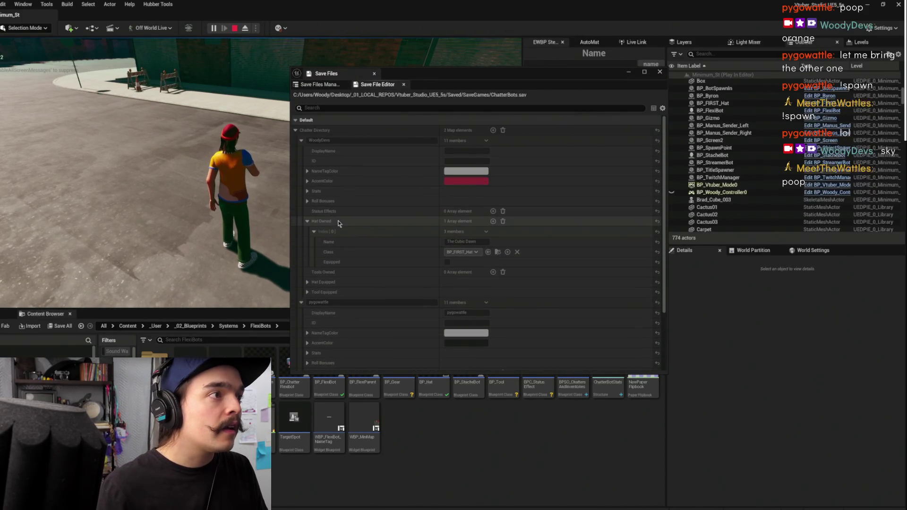
pyautogui.click(301, 140)
pyautogui.click(301, 151)
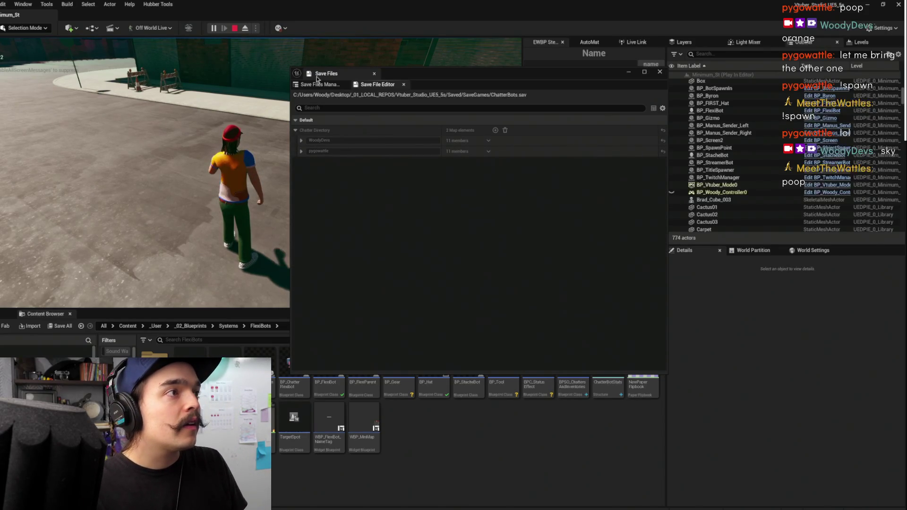
pyautogui.click(660, 72)
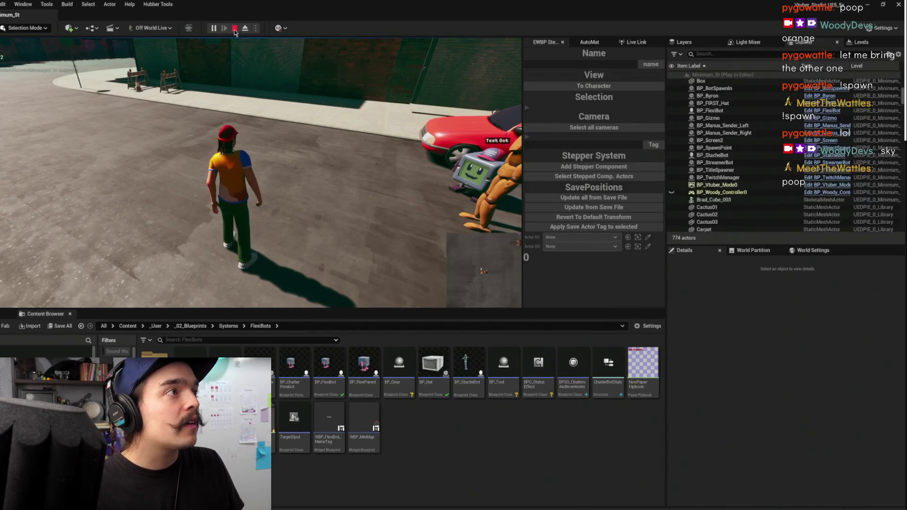
pyautogui.press('Escape')
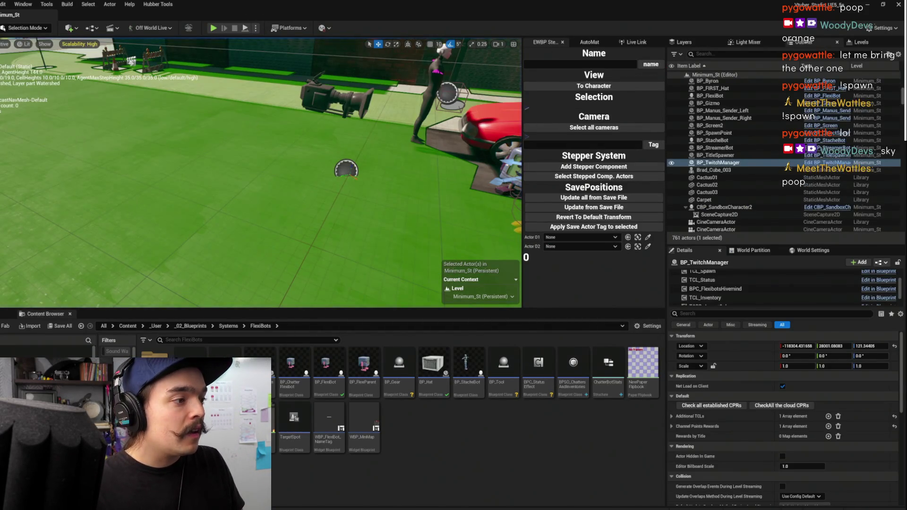
pyautogui.scroll(-2, 386, 327)
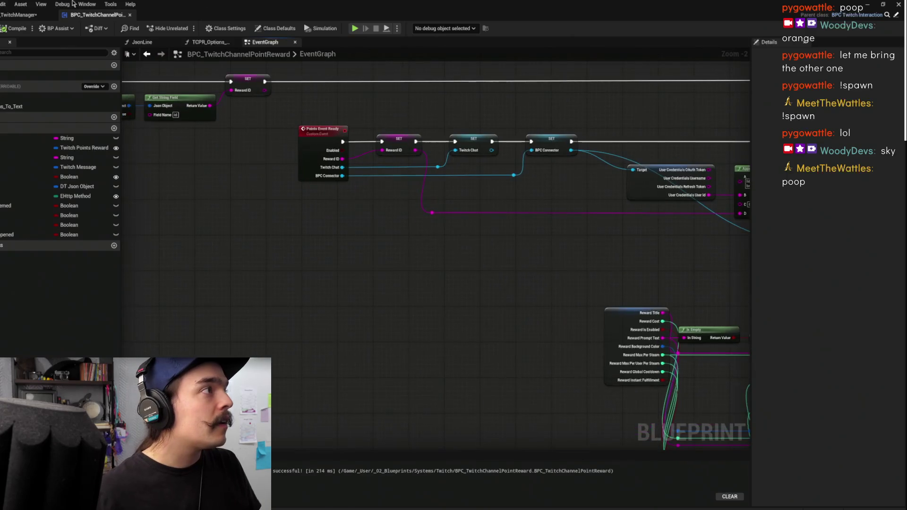
# - Pan across the node clusters of BP_TwitchManager's EventGraph, then minimize the blueprint editor
pyautogui.scroll(2, 386, 327)
pyautogui.scroll(-3, 385, 326)
pyautogui.moveTo(627, 158)
pyautogui.mouseDown()
pyautogui.moveTo(479, 300)
pyautogui.moveTo(693, 263)
pyautogui.moveTo(620, 249)
pyautogui.moveTo(593, 217)
pyautogui.moveTo(535, 359)
pyautogui.moveTo(536, 458)
pyautogui.mouseUp()
pyautogui.moveTo(579, 345)
pyautogui.mouseDown()
pyautogui.moveTo(486, 287)
pyautogui.moveTo(507, 247)
pyautogui.mouseUp()
pyautogui.moveTo(603, 236)
pyautogui.mouseDown()
pyautogui.moveTo(553, 189)
pyautogui.moveTo(532, 188)
pyautogui.mouseUp()
pyautogui.moveTo(583, 254)
pyautogui.mouseDown()
pyautogui.moveTo(555, 228)
pyautogui.moveTo(444, 235)
pyautogui.mouseUp()
pyautogui.scroll(-4, 551, 247)
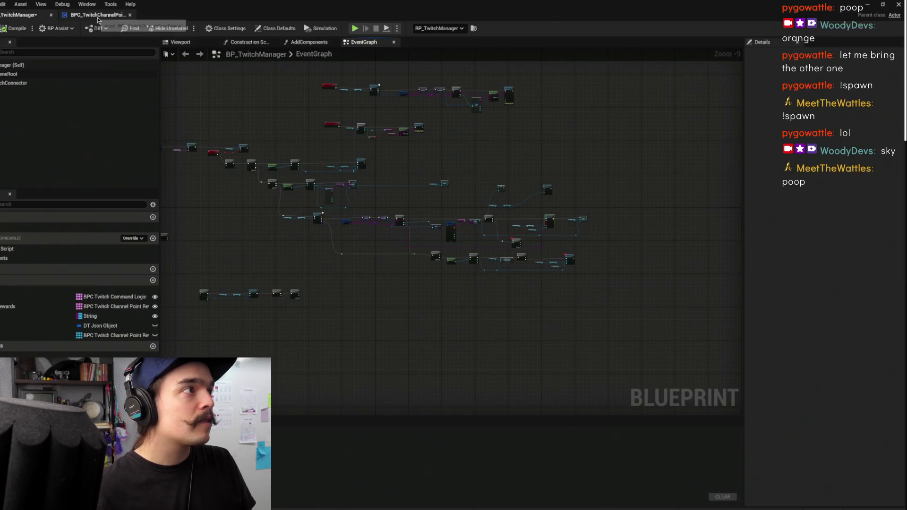
pyautogui.click(868, 8)
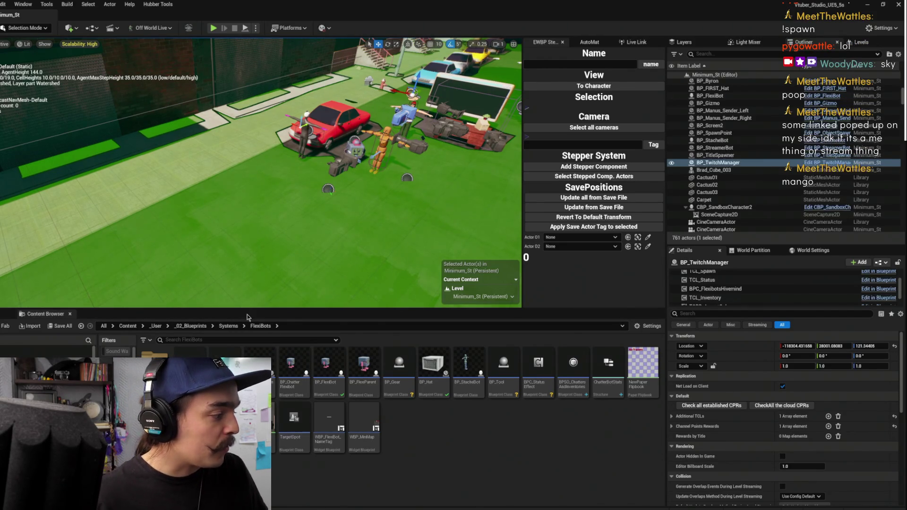
pyautogui.moveTo(275, 220); pyautogui.dragTo(281, 260)
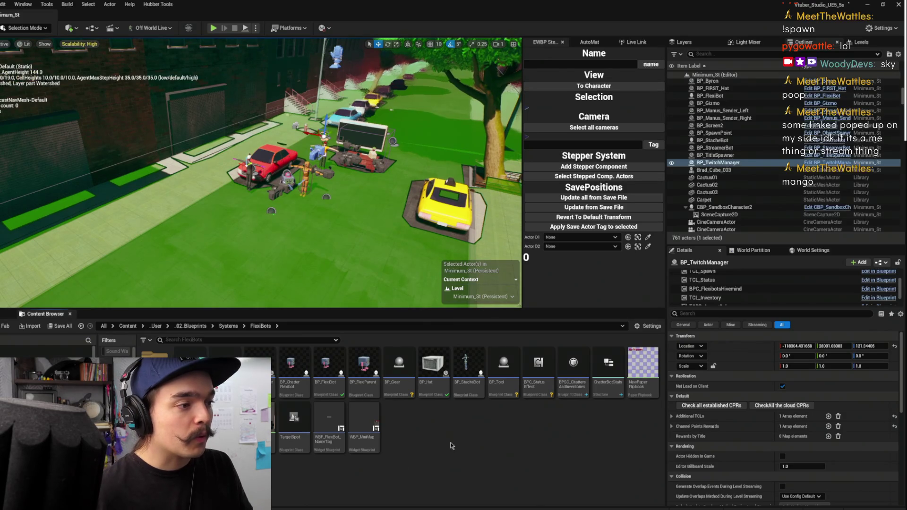
pyautogui.moveTo(345, 282); pyautogui.dragTo(342, 208)
pyautogui.moveTo(355, 264); pyautogui.dragTo(355, 288)
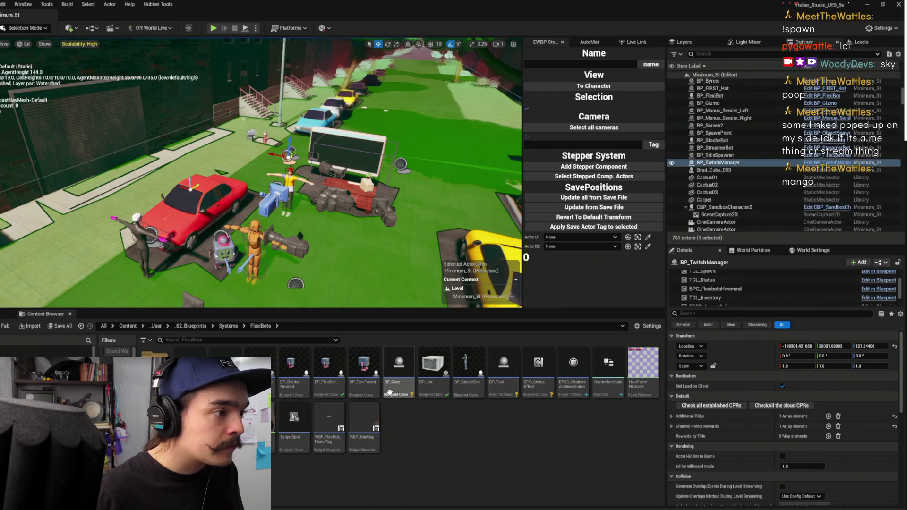
pyautogui.click(360, 384)
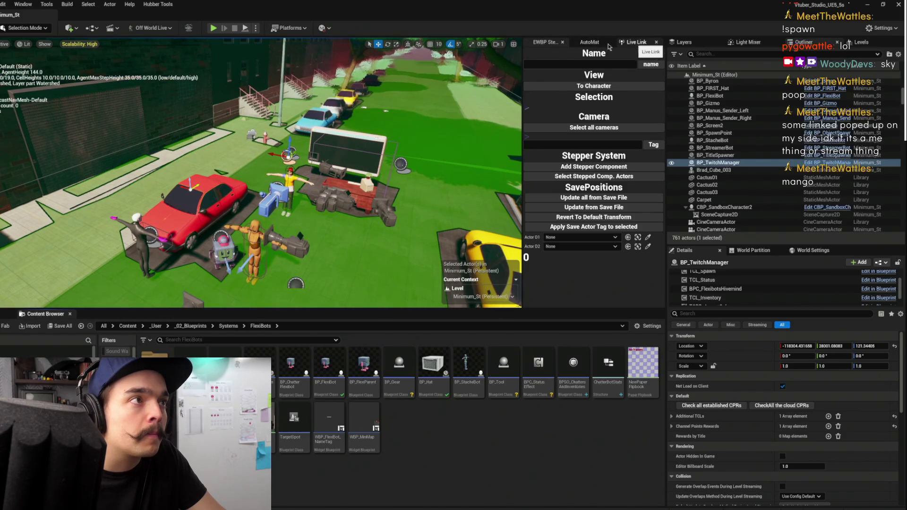
pyautogui.click(158, 4)
# - Empty ChatterBots.sav's Chatter Directory to 0 elements, close Save Files, and start play
pyautogui.click(174, 19)
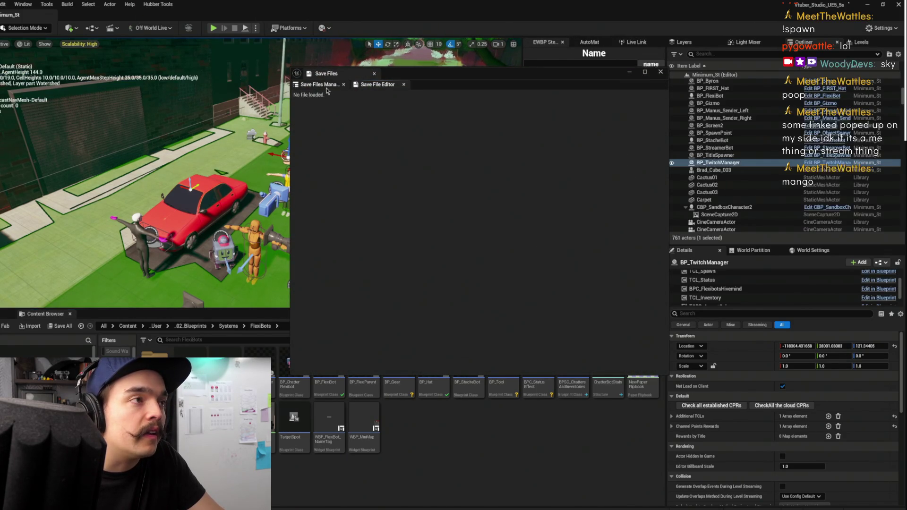
pyautogui.click(322, 85)
pyautogui.click(614, 121)
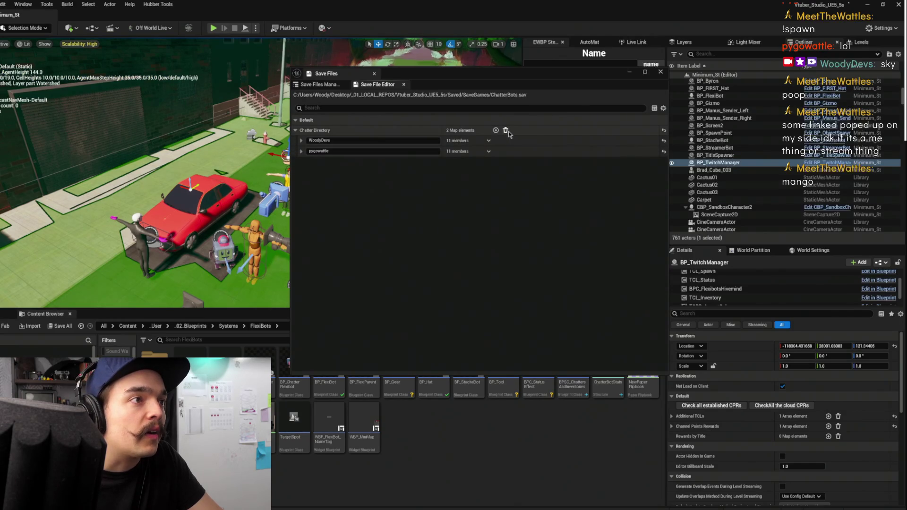
pyautogui.click(506, 131)
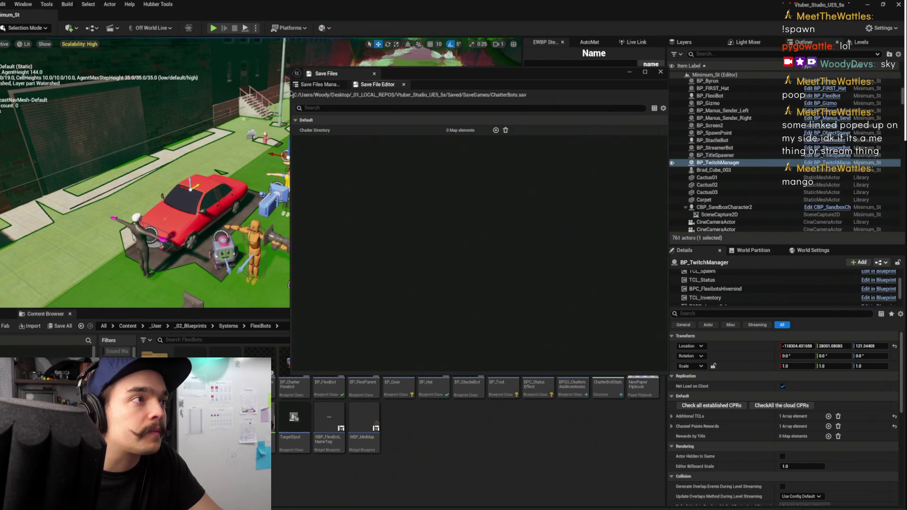
pyautogui.click(661, 72)
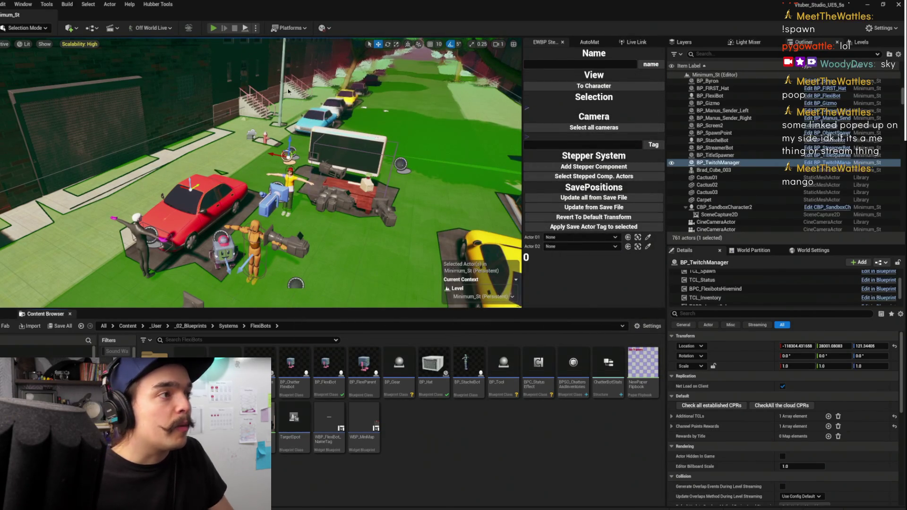
pyautogui.hotkey('alt', 'p')
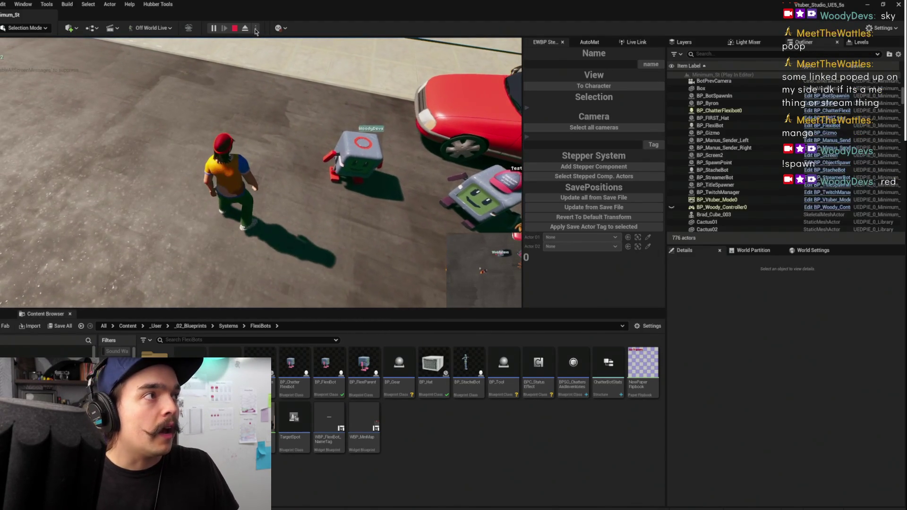
# - Eject from the game view once the WoodyDevs chatter bot has spawned
pyautogui.click(245, 28)
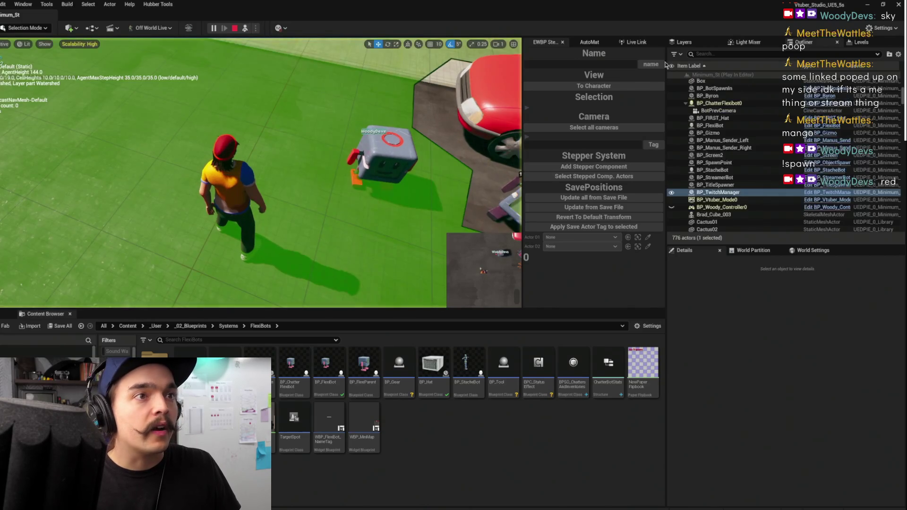
# - Inspect the Spawned in Bots map on BP_TwitchManager's BPC_FlexibotsHivemind component
pyautogui.click(727, 193)
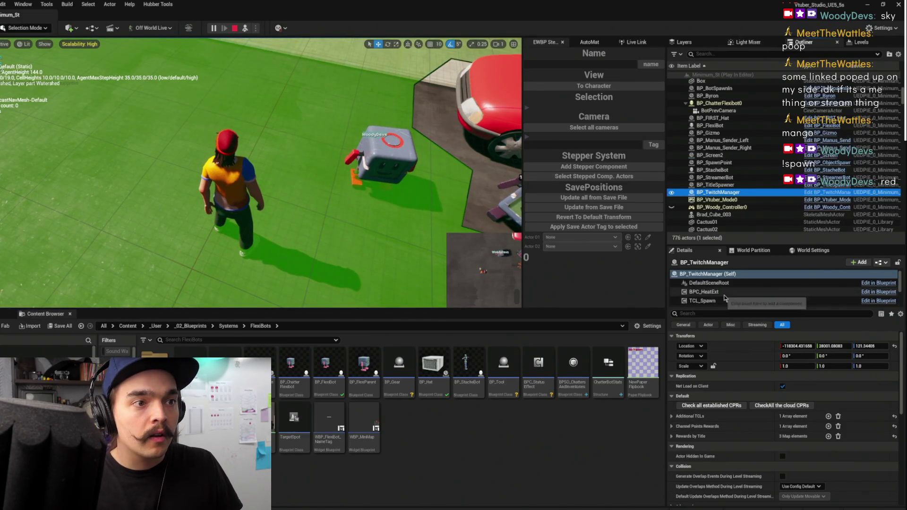
pyautogui.scroll(-4, 728, 298)
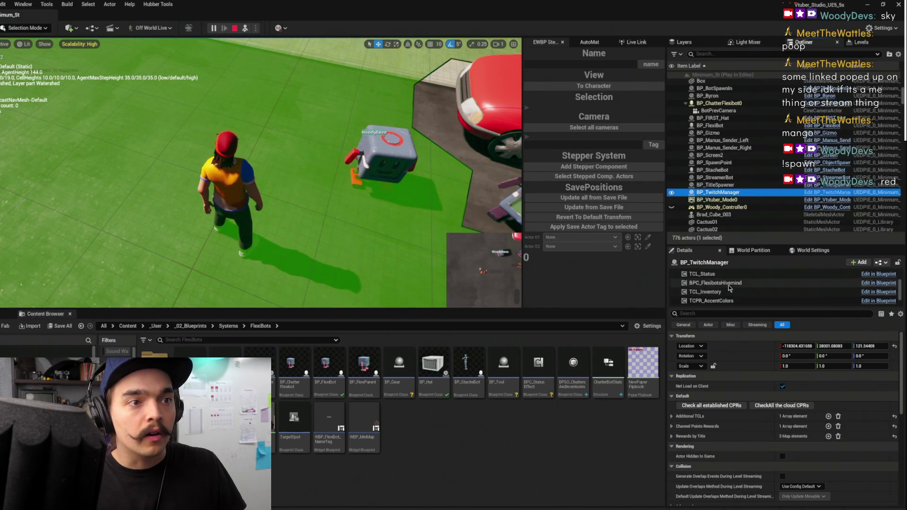
pyautogui.click(730, 284)
pyautogui.click(673, 356)
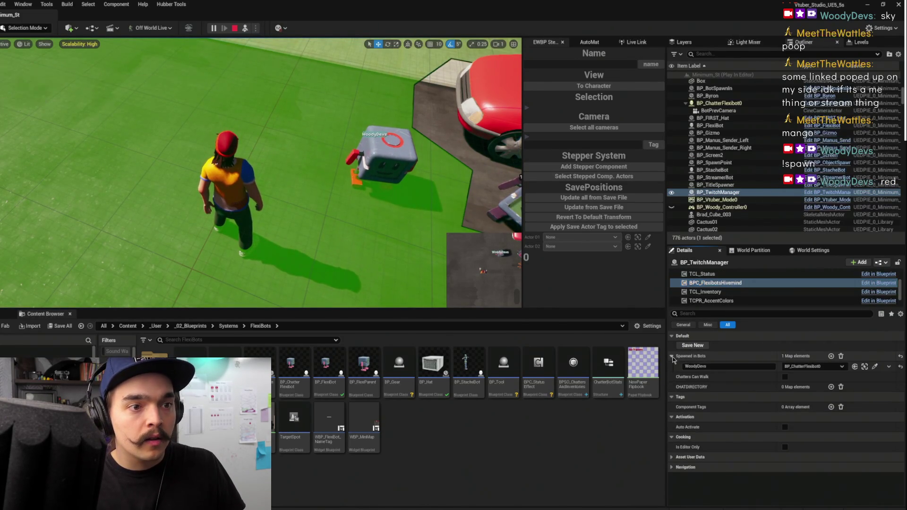
pyautogui.click(673, 356)
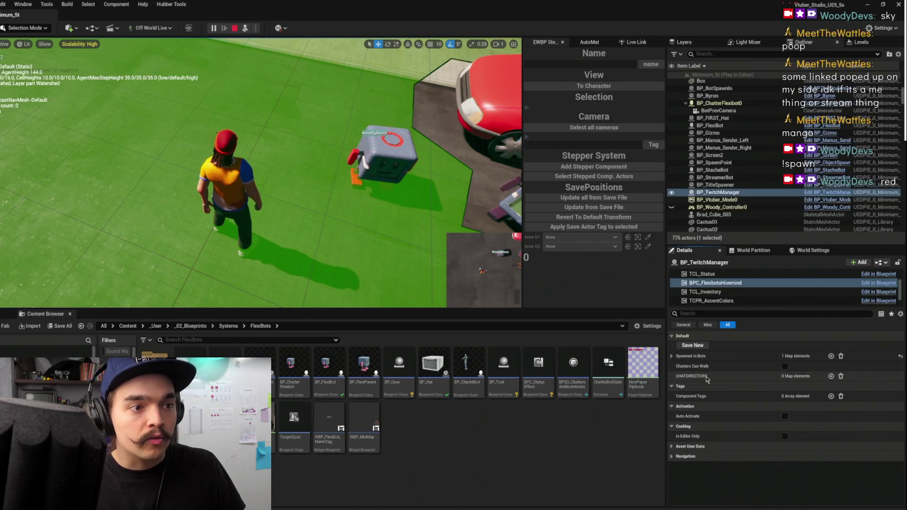
# - Open the BP_TwitchManager Blueprint, stop the simulation, and minimize the Blueprint editor
pyautogui.click(816, 193)
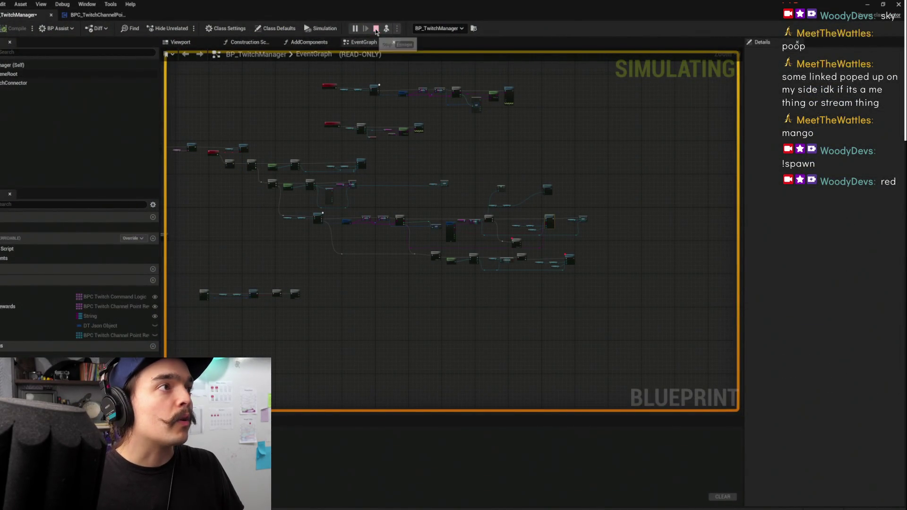
pyautogui.press('Escape')
pyautogui.scroll(6, 425, 148)
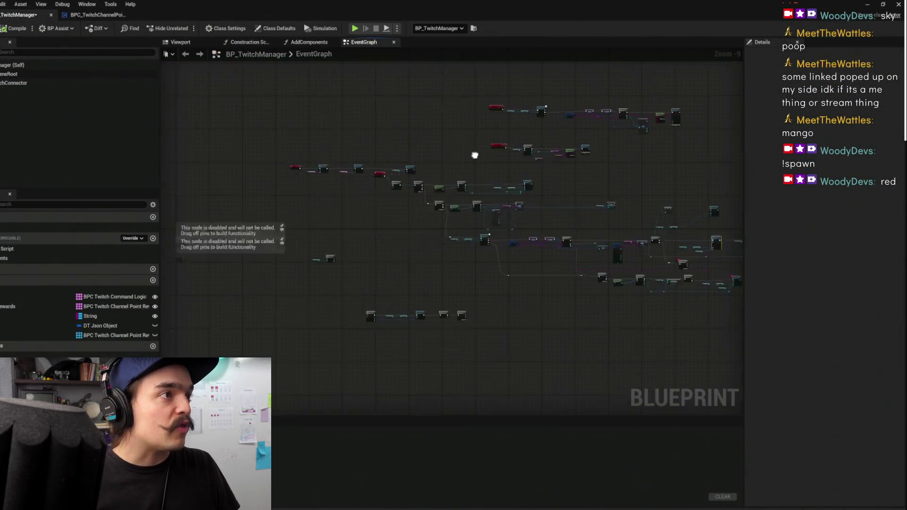
pyautogui.scroll(-4, 537, 227)
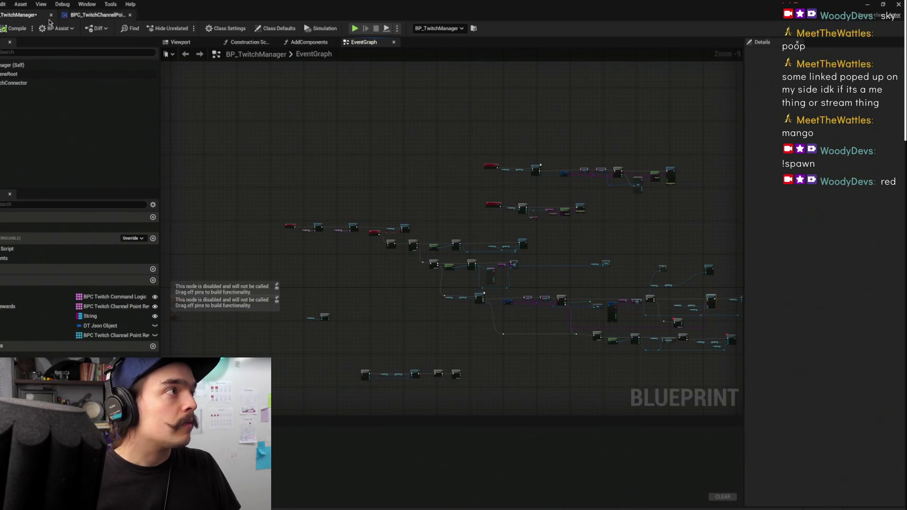
pyautogui.click(865, 7)
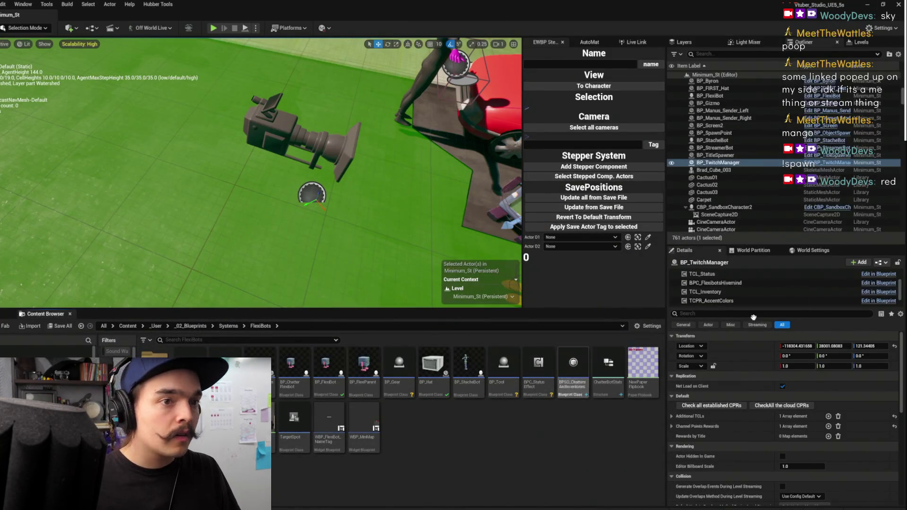
# - In BPC_FlexibotsHivemind's Get or make property, wire Set members' Struct Out to Return Value
pyautogui.click(38, 369)
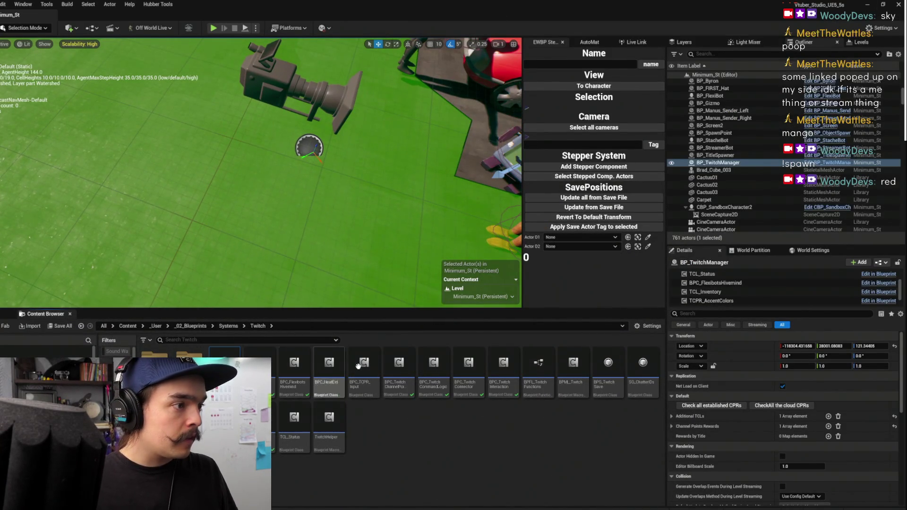
pyautogui.doubleClick(290, 389)
pyautogui.moveTo(460, 163)
pyautogui.mouseDown()
pyautogui.moveTo(544, 135)
pyautogui.moveTo(473, 174)
pyautogui.mouseUp()
pyautogui.moveTo(574, 203); pyautogui.dragTo(670, 213)
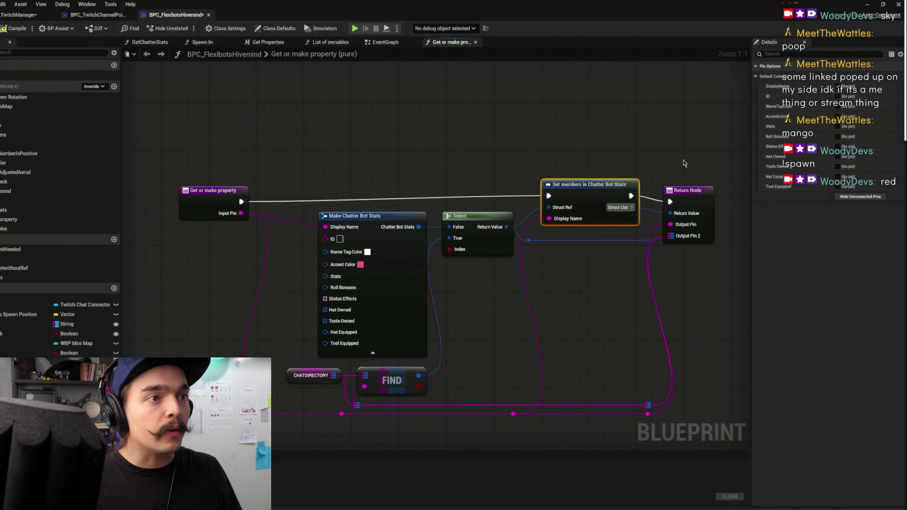
pyautogui.click(674, 157)
# - Delete the two stray reroute nodes, compile the Hivemind Blueprint, and minimize it
pyautogui.moveTo(569, 252); pyautogui.dragTo(519, 236)
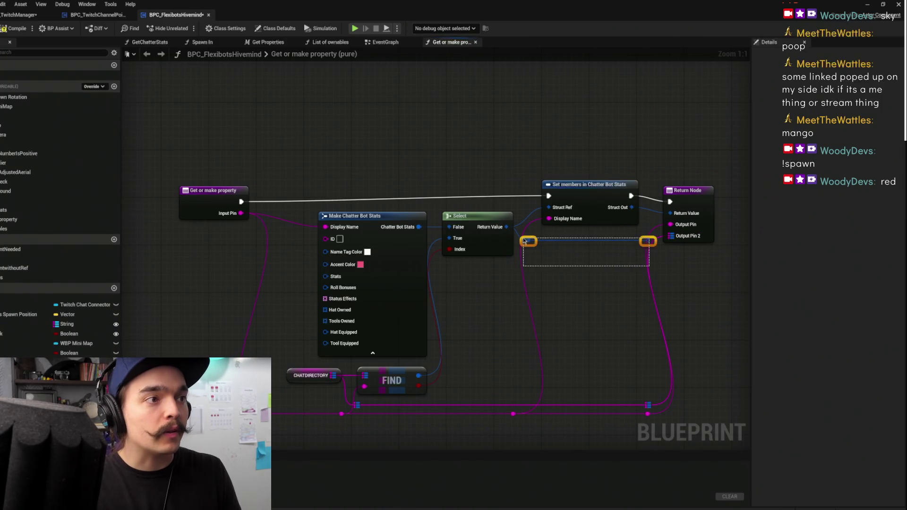
pyautogui.press('Delete')
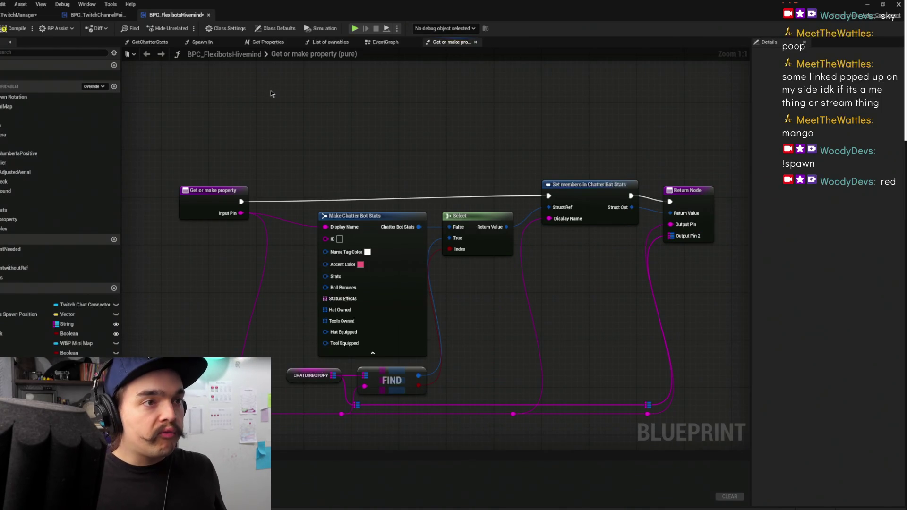
pyautogui.click(10, 31)
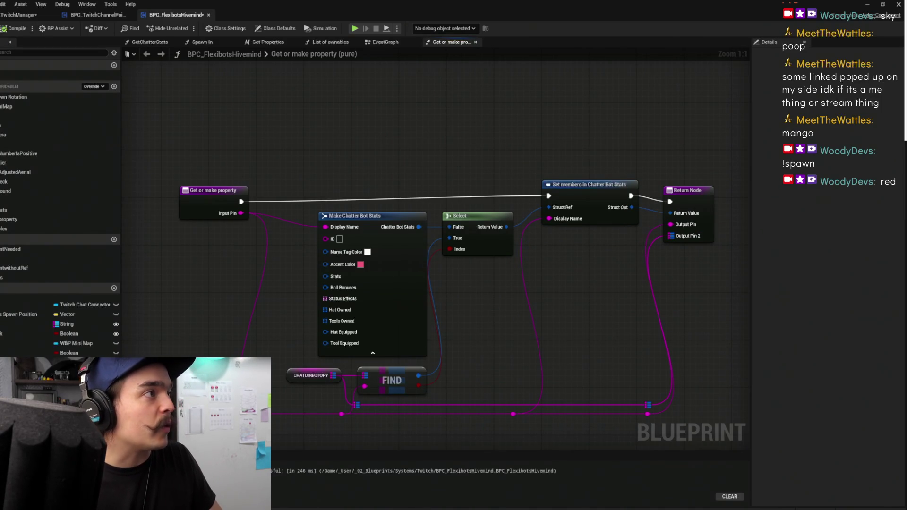
pyautogui.moveTo(609, 152); pyautogui.dragTo(549, 106)
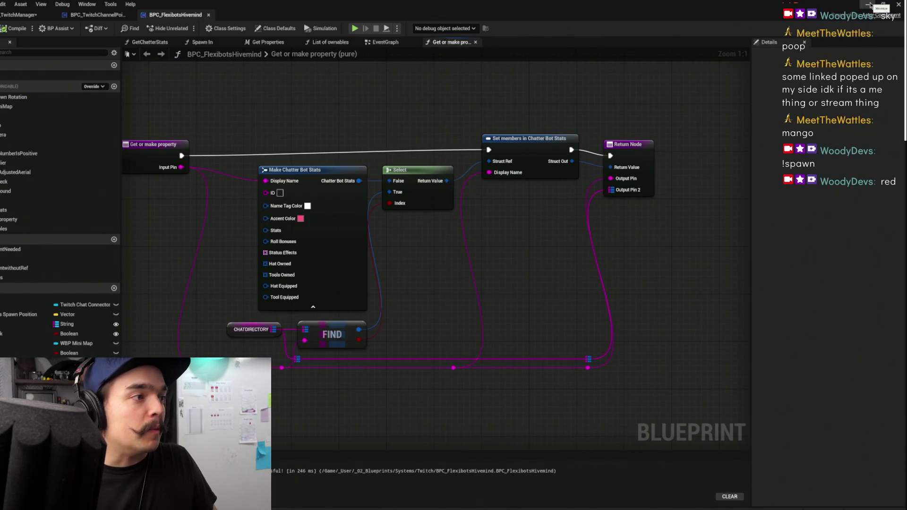
pyautogui.click(869, 5)
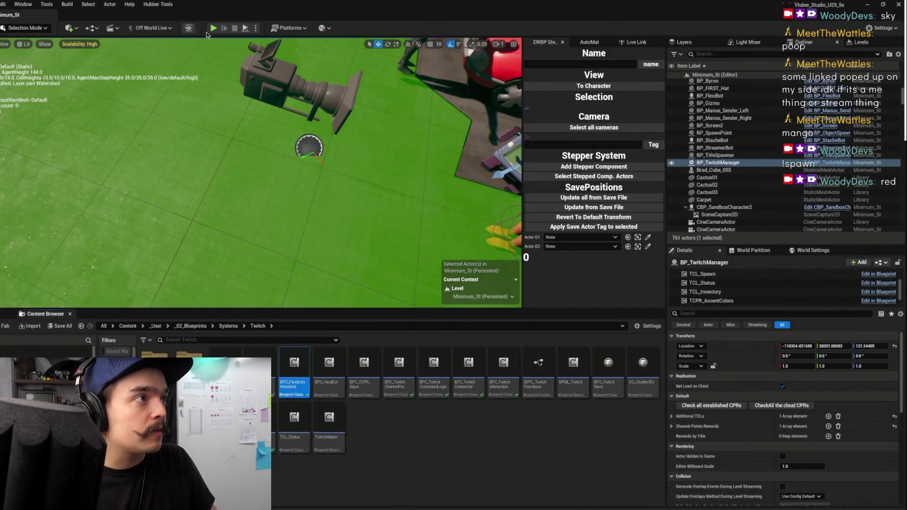
# - Start Play-in-Editor again to test the recompiled Hivemind with Test Bot
pyautogui.hotkey('alt', 'p')
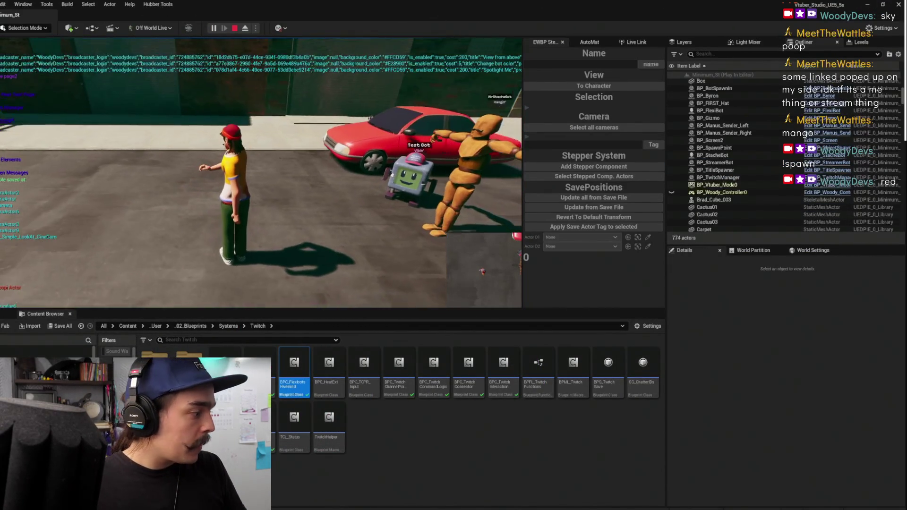
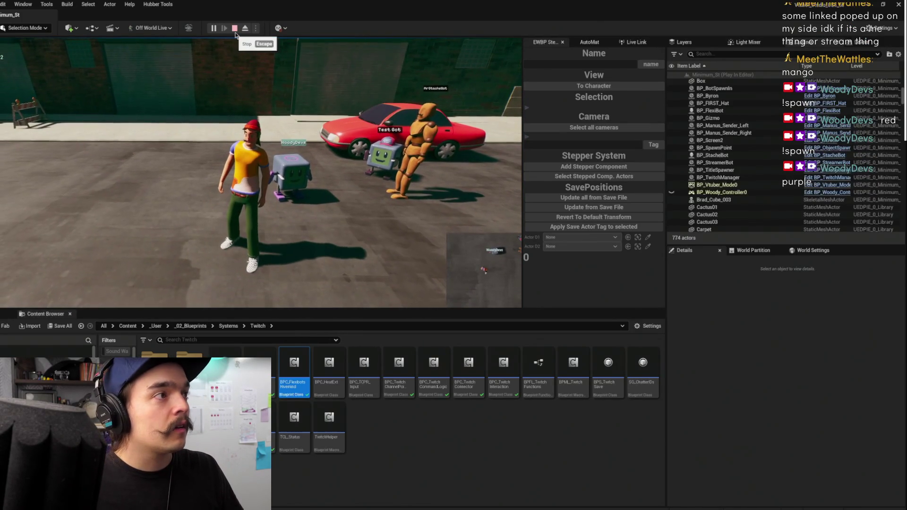
# - Stop the running Play-in-Editor session
pyautogui.press('Escape')
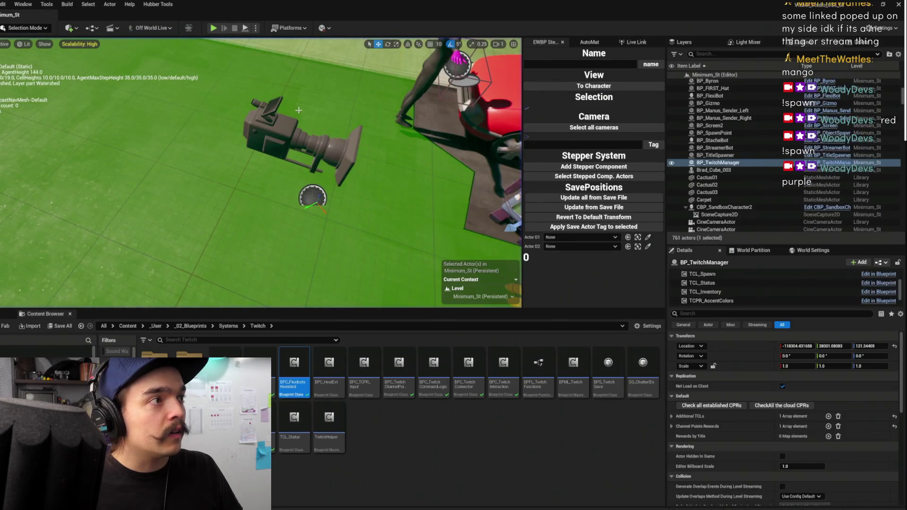
pyautogui.scroll(-10, 261, 173)
pyautogui.scroll(5, 260, 172)
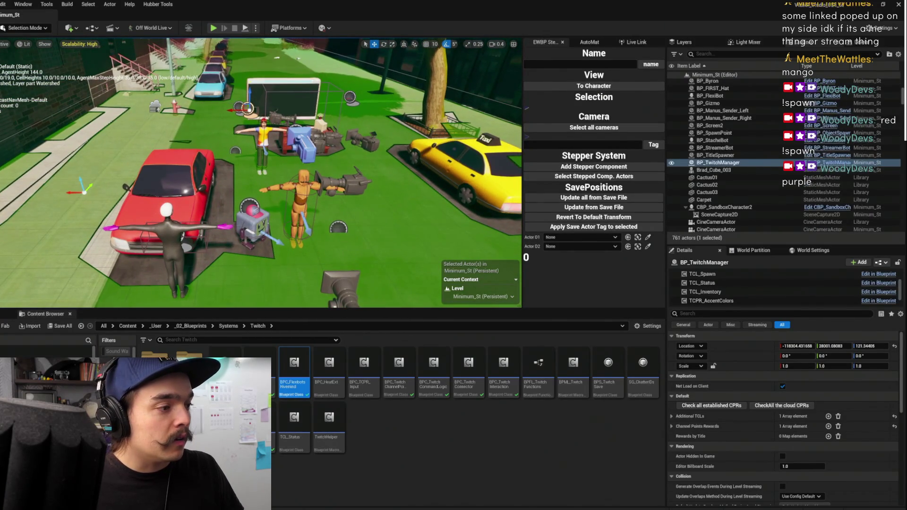
# - Save the BPC_FlexibotsHivemind blueprint and return to the Minimum_St level editor
pyautogui.hotkey('alt', 'Tab')
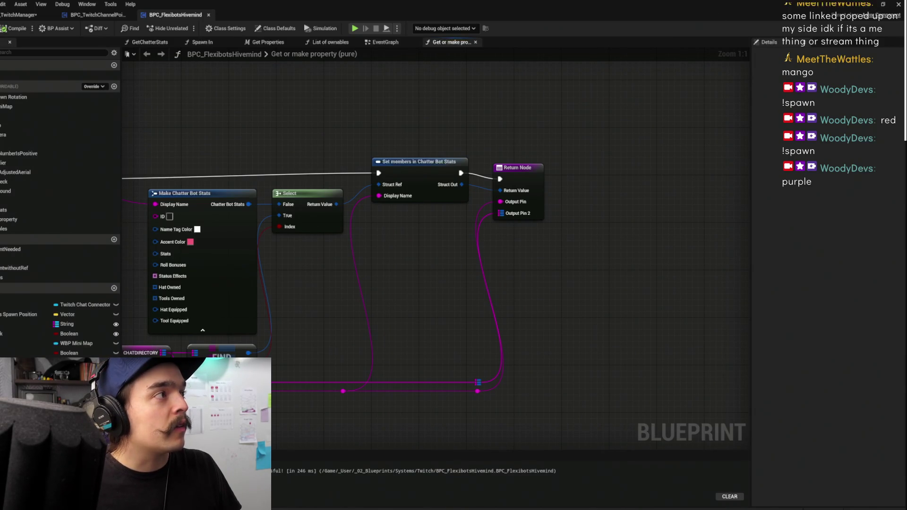
pyautogui.hotkey('ctrl', 's')
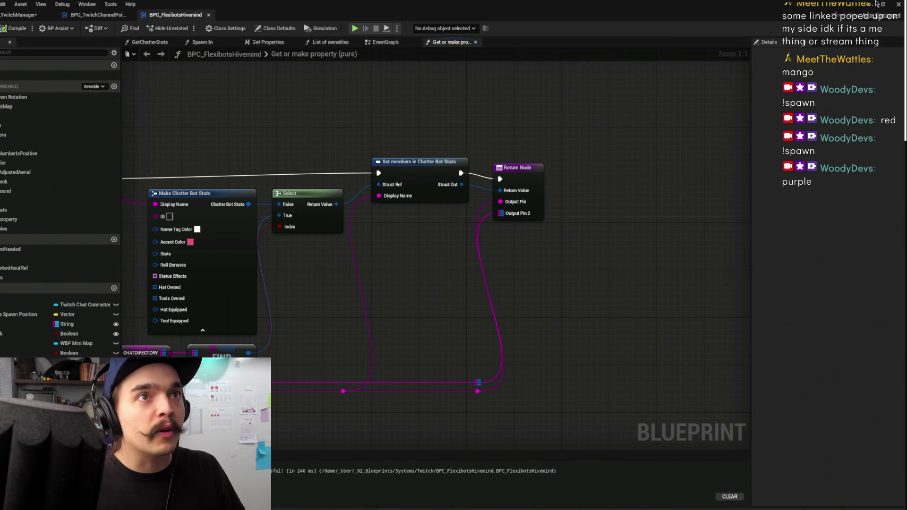
pyautogui.hotkey('alt', 'Tab')
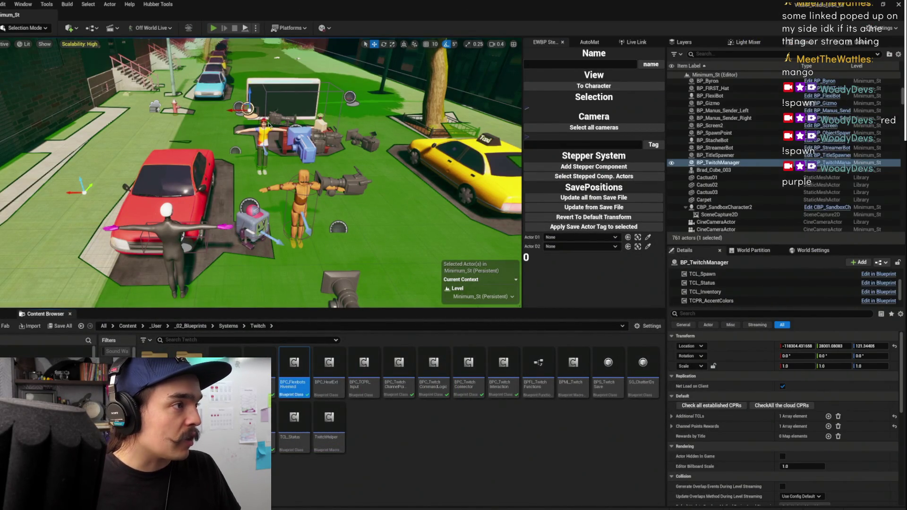
# - Run a play test that spawns a second Flexibot, then reopen BPC_FlexibotsHivemind's Get or make property graph
pyautogui.click(213, 28)
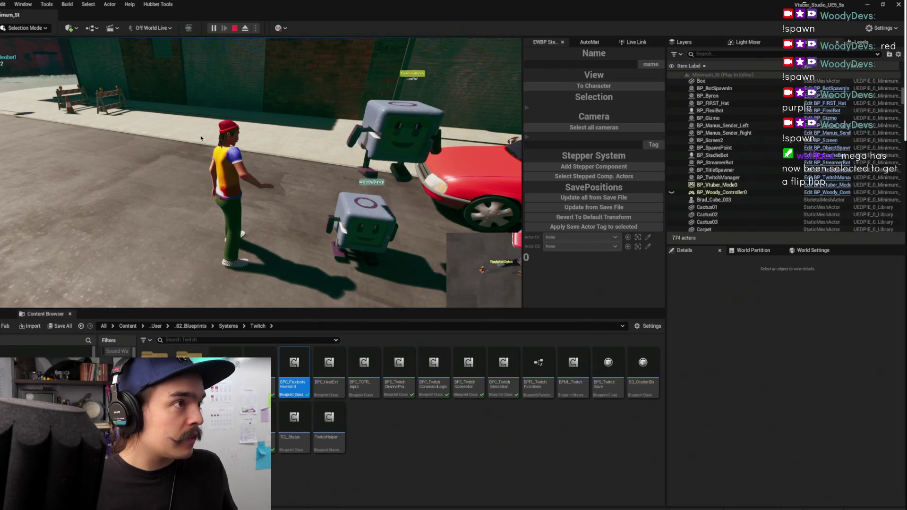
pyautogui.click(234, 28)
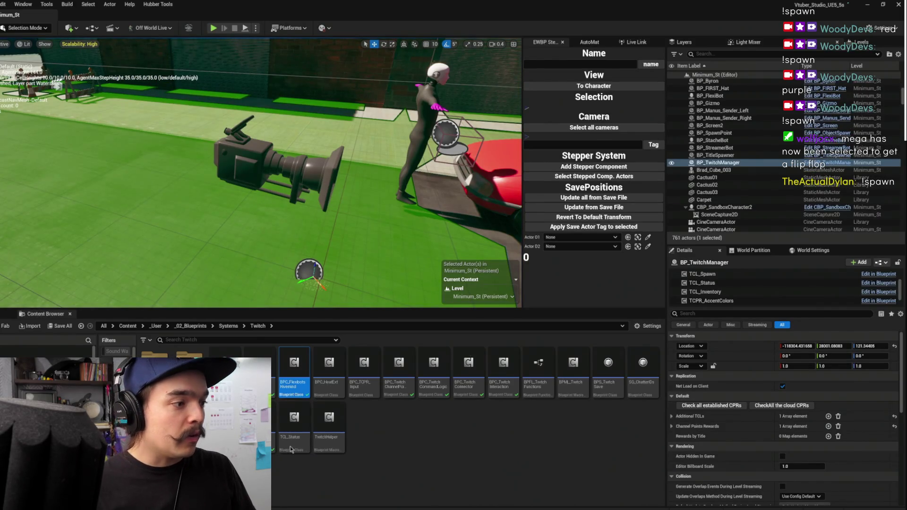
pyautogui.doubleClick(292, 373)
pyautogui.moveTo(462, 315); pyautogui.dragTo(585, 307)
pyautogui.moveTo(392, 199); pyautogui.dragTo(456, 253)
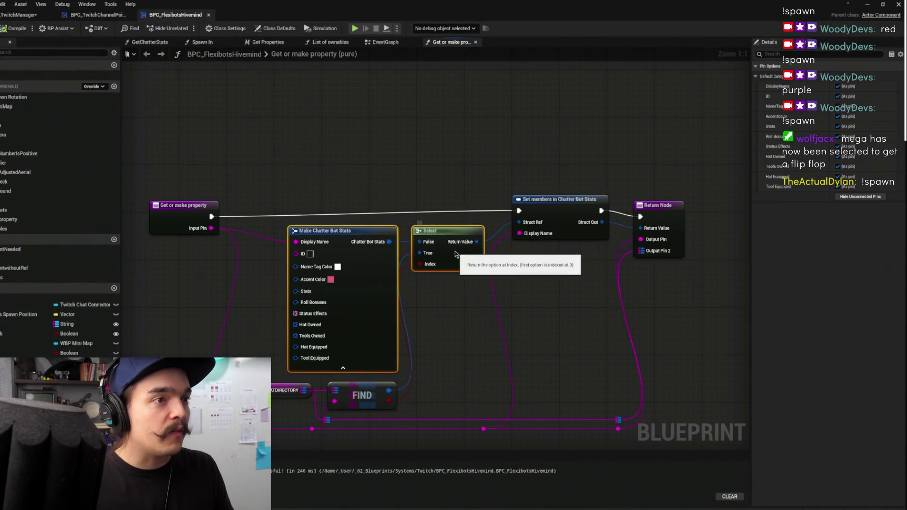
# - Inspect the Get Or Make Property function from the EventGraph, then return to the EventGraph
pyautogui.click(473, 169)
pyautogui.click(386, 43)
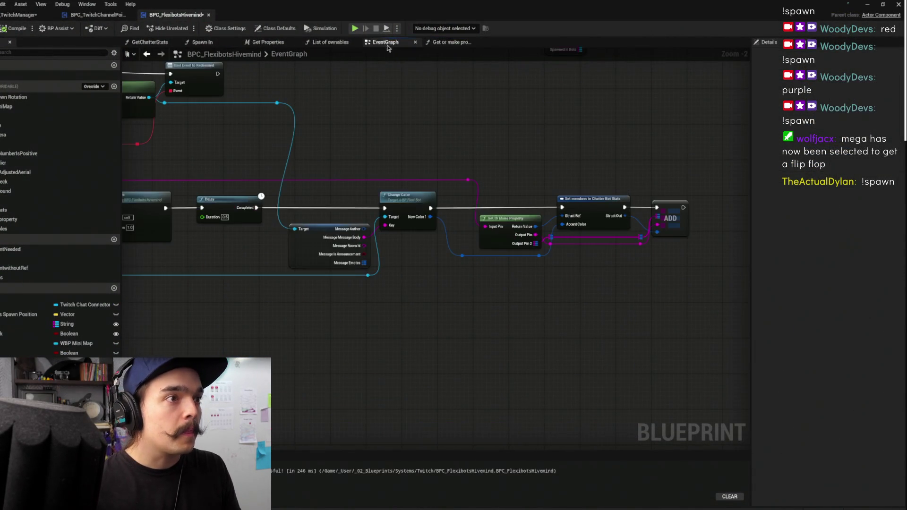
pyautogui.scroll(2, 585, 184)
pyautogui.doubleClick(485, 228)
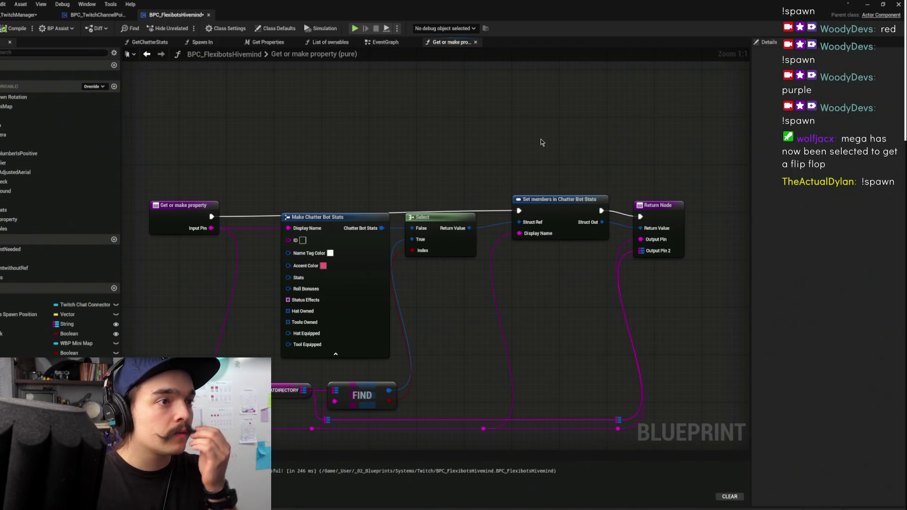
pyautogui.click(385, 43)
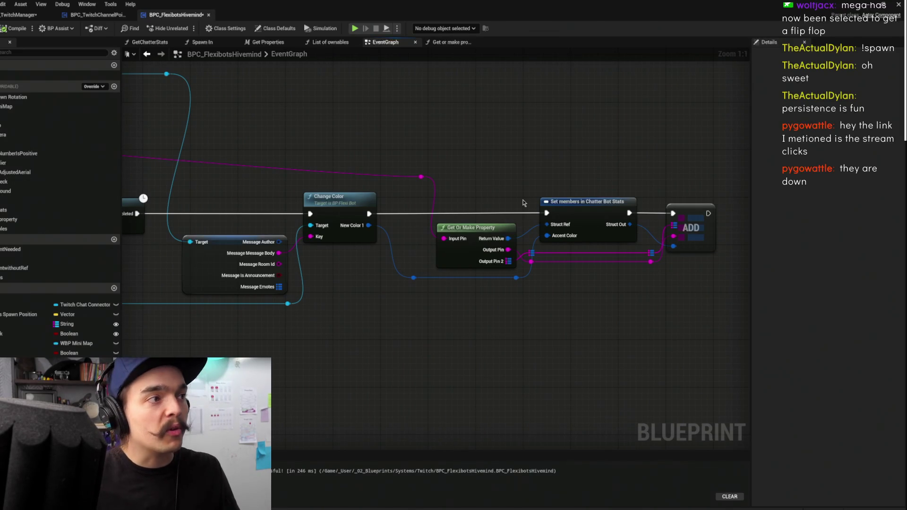
# - Tidy the reroute nodes near Get Or Make Property, raising the bottom two about 90 px
pyautogui.moveTo(484, 157); pyautogui.dragTo(570, 124)
pyautogui.moveTo(433, 229); pyautogui.dragTo(494, 247)
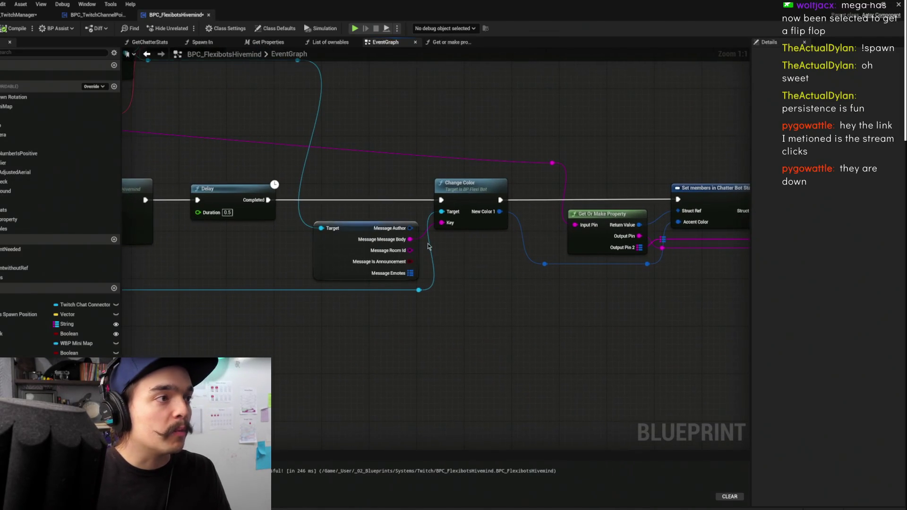
pyautogui.click(364, 247)
pyautogui.click(520, 286)
pyautogui.moveTo(520, 286); pyautogui.dragTo(475, 333)
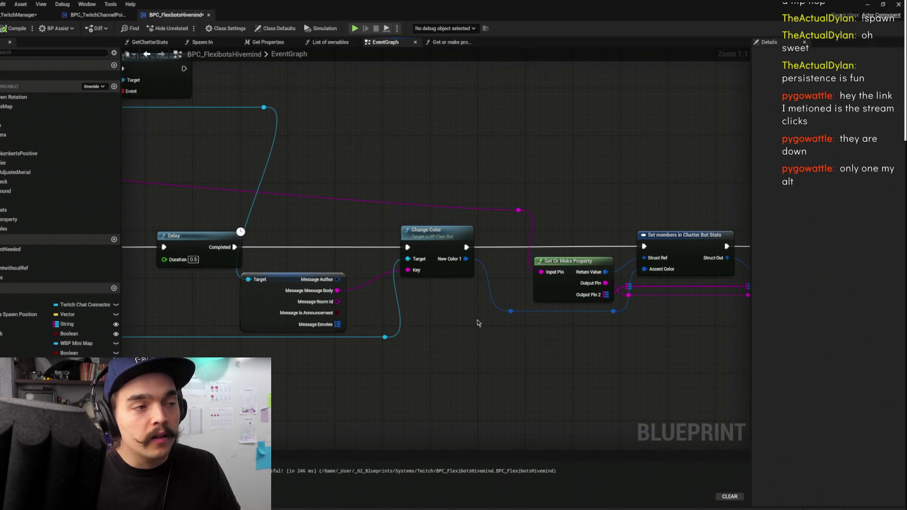
pyautogui.moveTo(434, 334); pyautogui.dragTo(523, 356)
pyautogui.moveTo(510, 392)
pyautogui.mouseDown()
pyautogui.moveTo(458, 346)
pyautogui.moveTo(452, 416)
pyautogui.mouseUp()
pyautogui.moveTo(544, 345); pyautogui.dragTo(402, 316)
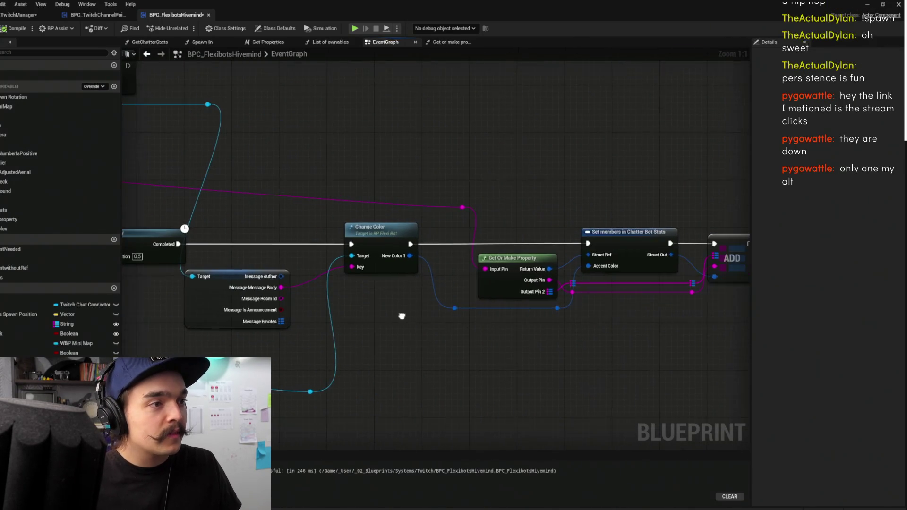
pyautogui.moveTo(584, 346)
pyautogui.mouseDown()
pyautogui.moveTo(472, 316)
pyautogui.moveTo(425, 264)
pyautogui.moveTo(445, 410)
pyautogui.mouseUp()
pyautogui.click(486, 336)
pyautogui.moveTo(485, 337)
pyautogui.mouseDown()
pyautogui.moveTo(463, 369)
pyautogui.moveTo(464, 323)
pyautogui.moveTo(570, 426)
pyautogui.moveTo(533, 402)
pyautogui.moveTo(541, 360)
pyautogui.mouseUp()
pyautogui.click(516, 324)
pyautogui.moveTo(373, 312)
pyautogui.mouseDown()
pyautogui.moveTo(383, 330)
pyautogui.moveTo(433, 353)
pyautogui.moveTo(506, 334)
pyautogui.moveTo(537, 259)
pyautogui.mouseUp()
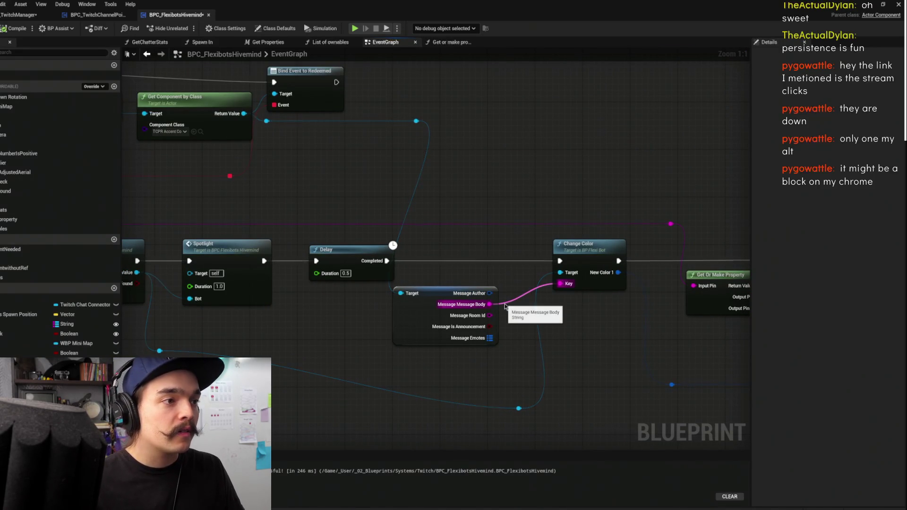
# - Disconnect Message Body from Change Color's Key, move Delay, and delete the message and reroute nodes
pyautogui.keyDown('alt'); pyautogui.click(490, 304); pyautogui.keyUp('alt')
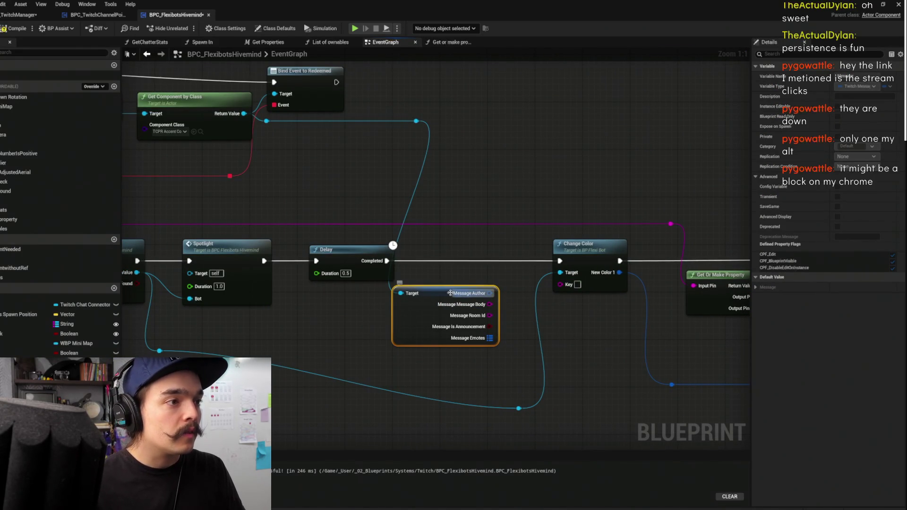
pyautogui.moveTo(466, 249)
pyautogui.mouseDown()
pyautogui.moveTo(645, 246)
pyautogui.moveTo(608, 248)
pyautogui.mouseUp()
pyautogui.moveTo(495, 261); pyautogui.dragTo(430, 192)
pyautogui.moveTo(597, 262); pyautogui.dragTo(574, 307)
pyautogui.click(496, 354)
pyautogui.moveTo(496, 354)
pyautogui.mouseDown()
pyautogui.moveTo(596, 193)
pyautogui.moveTo(549, 181)
pyautogui.mouseUp()
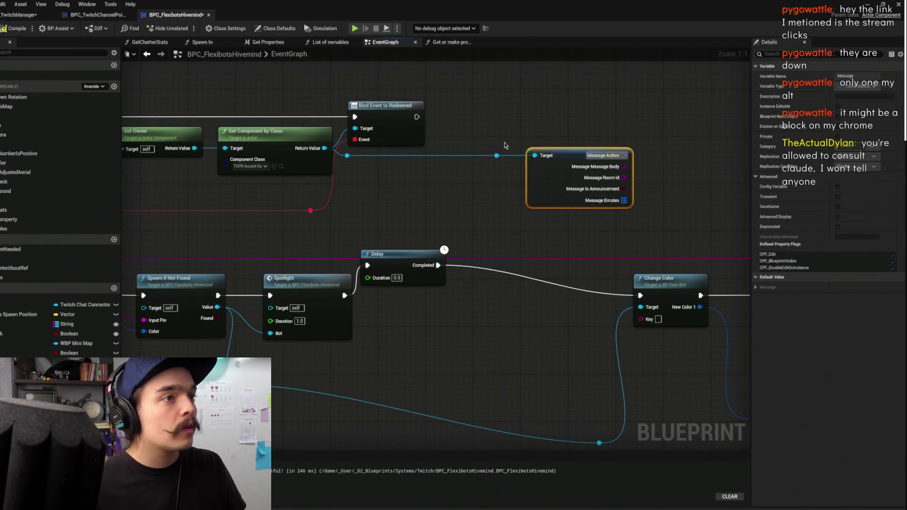
pyautogui.moveTo(487, 145); pyautogui.dragTo(567, 184)
pyautogui.moveTo(495, 199); pyautogui.dragTo(563, 182)
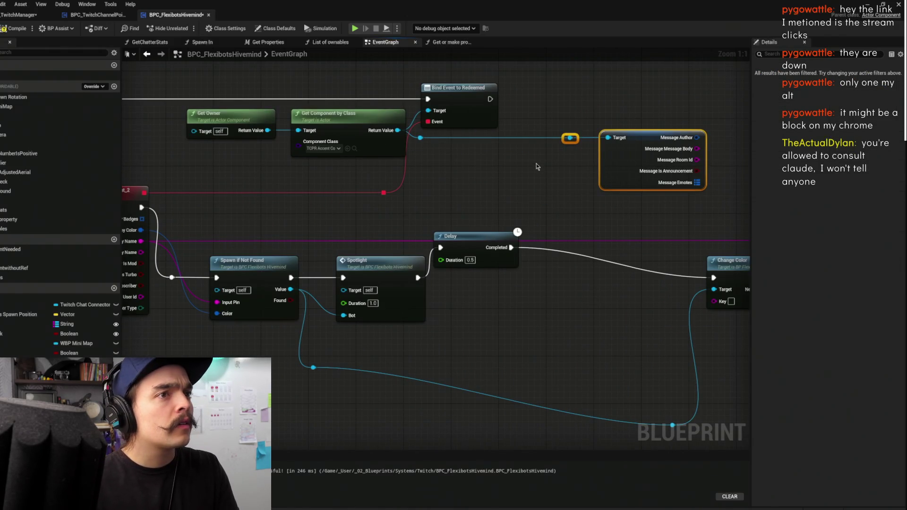
pyautogui.press('Delete')
pyautogui.click(420, 138)
pyautogui.press('Delete')
# - Undo the deletions and moves, restoring the message break node and Delay on the exec line
pyautogui.moveTo(141, 241)
pyautogui.mouseDown()
pyautogui.moveTo(238, 253)
pyautogui.moveTo(831, 257)
pyautogui.moveTo(555, 216)
pyautogui.moveTo(593, 302)
pyautogui.mouseUp()
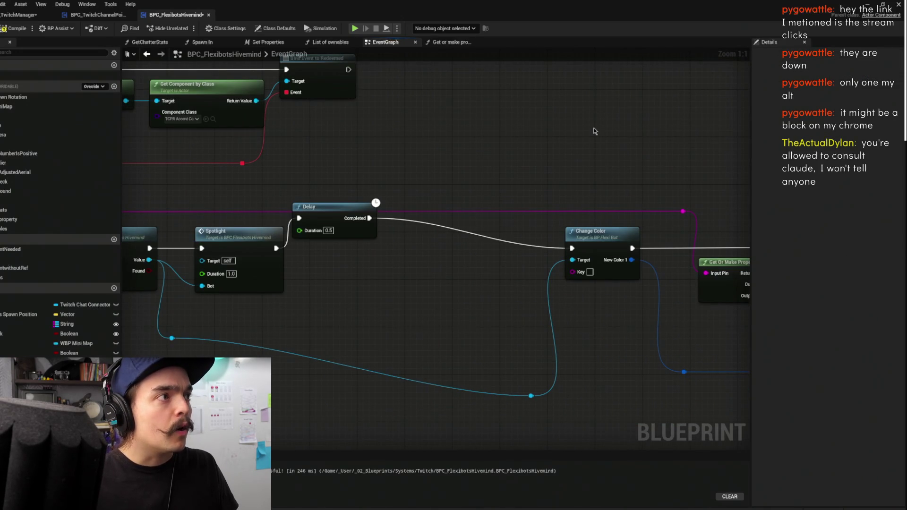
pyautogui.hotkey('ctrl', 'z')
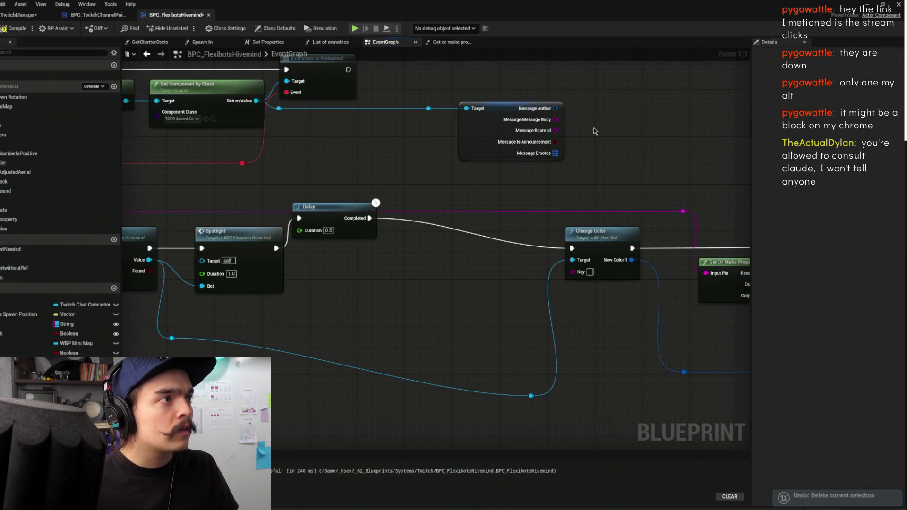
pyautogui.hotkey('ctrl', 'z')
pyautogui.hotkey('ctrl', 'z')
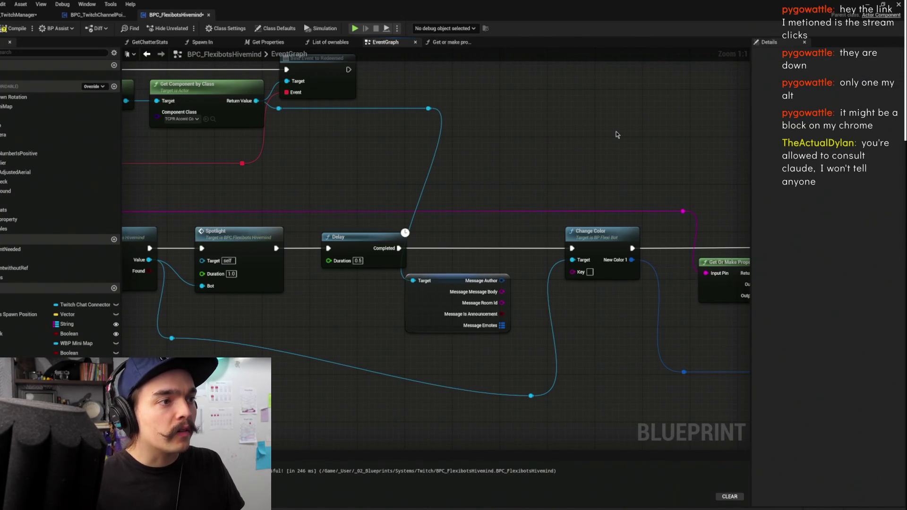
pyautogui.hotkey('ctrl', 'z')
pyautogui.moveTo(616, 134)
pyautogui.mouseDown()
pyautogui.moveTo(465, 154)
pyautogui.moveTo(389, 148)
pyautogui.moveTo(850, 198)
pyautogui.moveTo(749, 192)
pyautogui.mouseUp()
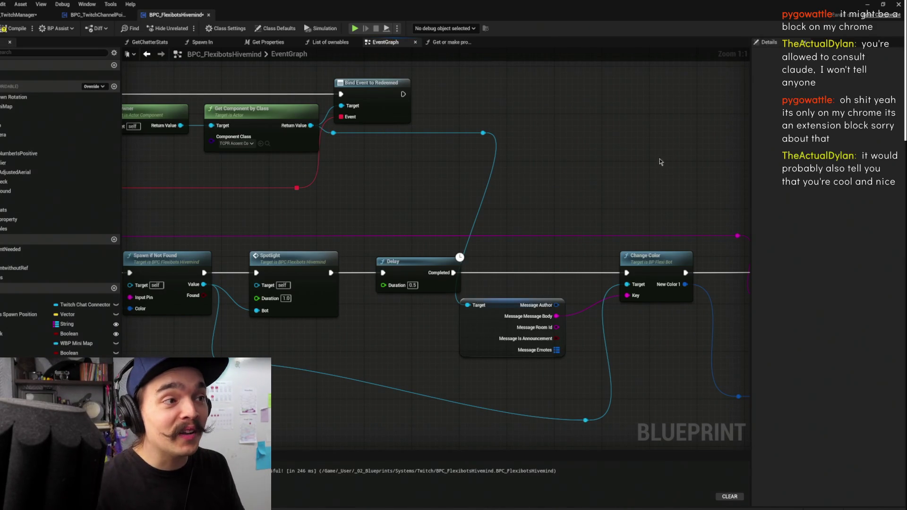
# - Shift the message break node, Set members, ADD and their reroutes about 50 px right
pyautogui.moveTo(578, 206); pyautogui.dragTo(462, 204)
pyautogui.moveTo(402, 321); pyautogui.dragTo(444, 315)
pyautogui.click(506, 200)
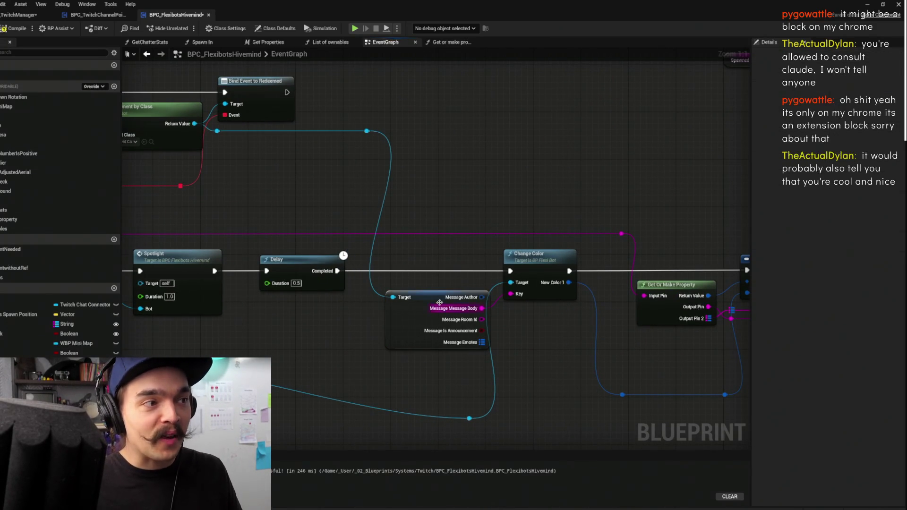
pyautogui.moveTo(543, 184); pyautogui.dragTo(476, 168)
pyautogui.moveTo(564, 177)
pyautogui.mouseDown()
pyautogui.moveTo(485, 149)
pyautogui.moveTo(461, 129)
pyautogui.mouseUp()
pyautogui.moveTo(576, 228); pyautogui.dragTo(596, 229)
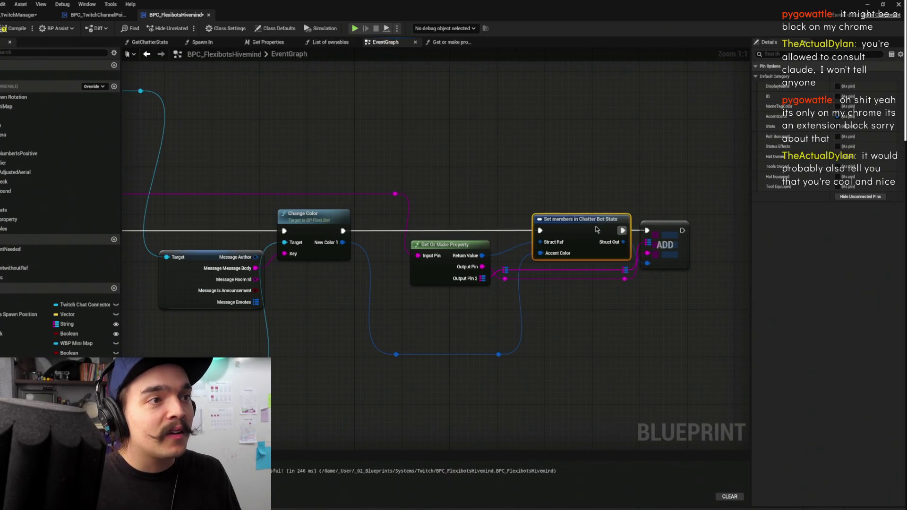
pyautogui.moveTo(706, 197)
pyautogui.mouseDown()
pyautogui.moveTo(531, 270)
pyautogui.moveTo(559, 302)
pyautogui.mouseUp()
pyautogui.moveTo(577, 233)
pyautogui.mouseDown()
pyautogui.moveTo(602, 232)
pyautogui.moveTo(590, 226)
pyautogui.mouseUp()
pyautogui.click(668, 192)
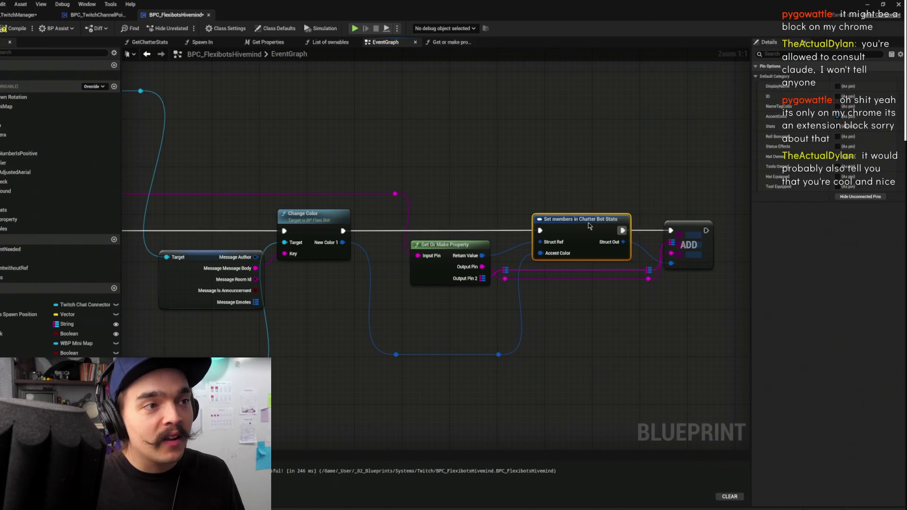
pyautogui.click(618, 194)
# - Review the event chain from Delay to ADD and save the blueprint
pyautogui.moveTo(597, 181); pyautogui.dragTo(487, 186)
pyautogui.moveTo(398, 187); pyautogui.dragTo(656, 169)
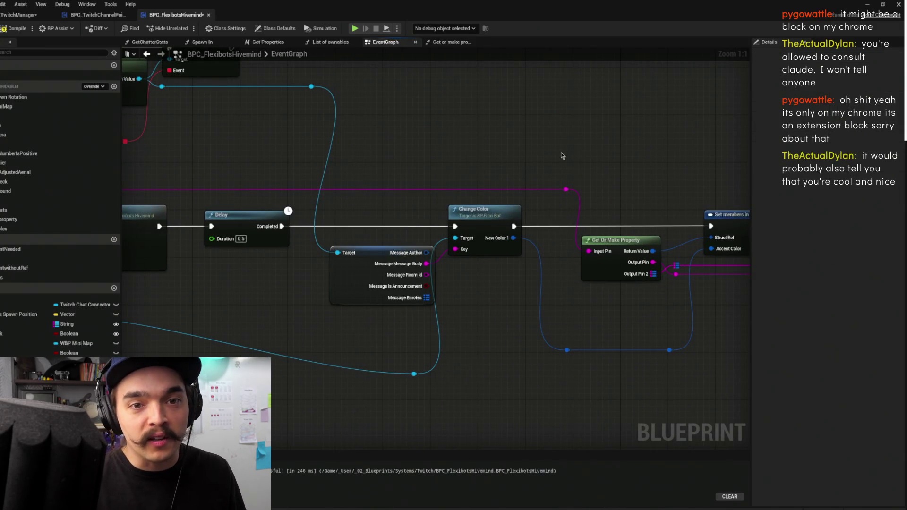
pyautogui.scroll(-2, 599, 158)
pyautogui.moveTo(649, 133)
pyautogui.mouseDown()
pyautogui.moveTo(521, 198)
pyautogui.moveTo(640, 153)
pyautogui.moveTo(543, 149)
pyautogui.moveTo(708, 141)
pyautogui.moveTo(731, 123)
pyautogui.moveTo(537, 138)
pyautogui.mouseUp()
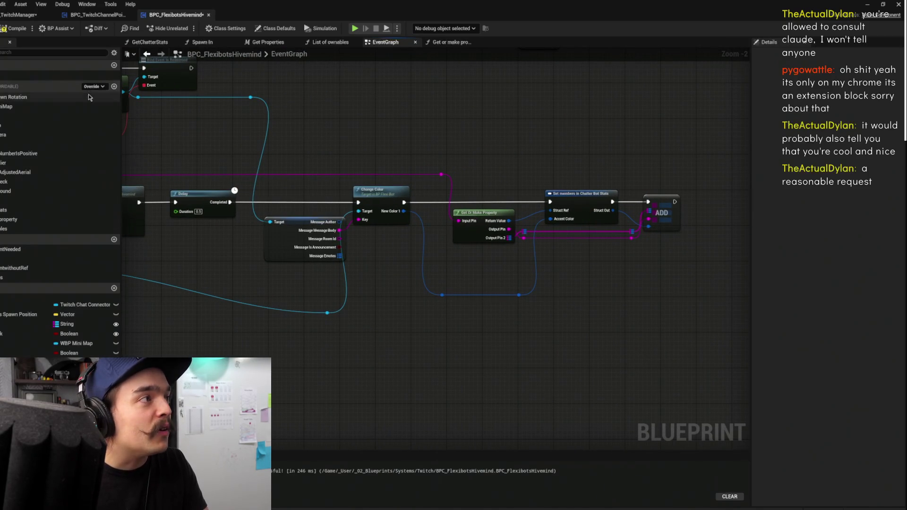
pyautogui.hotkey('ctrl', 's')
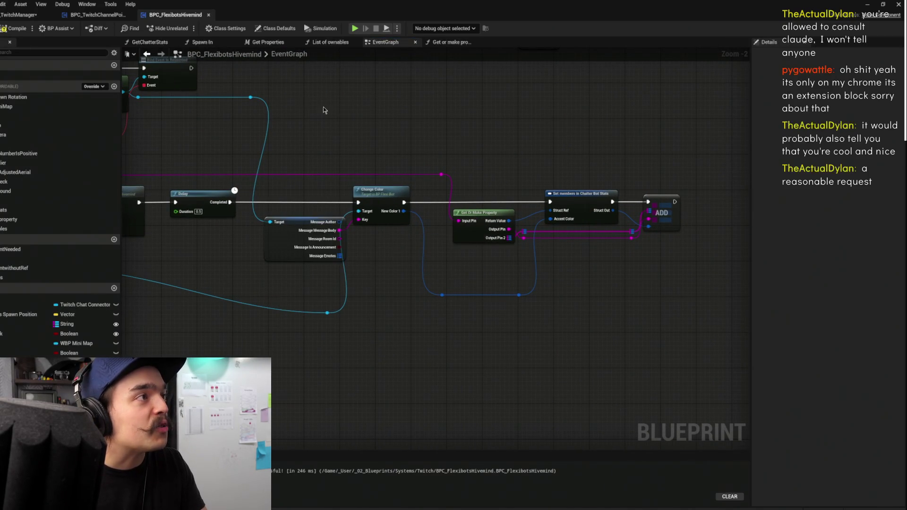
pyautogui.moveTo(319, 101); pyautogui.dragTo(464, 109)
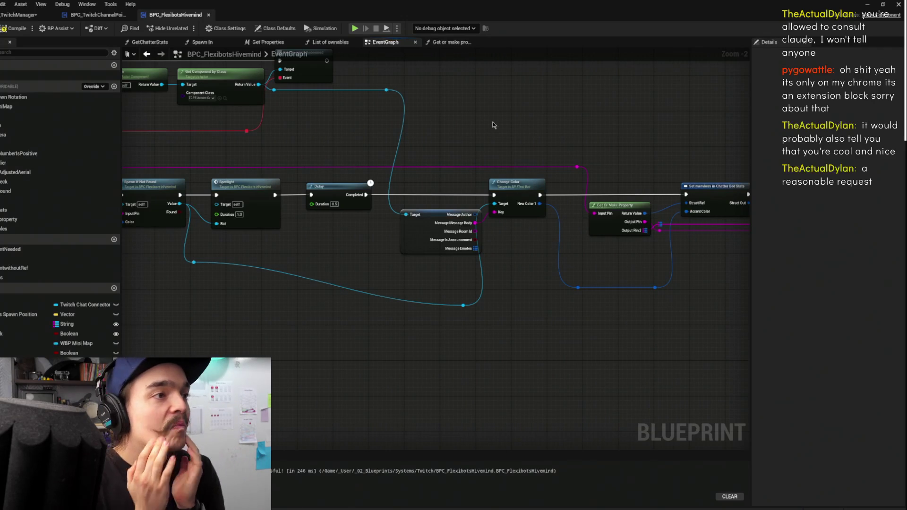
pyautogui.moveTo(489, 116)
pyautogui.mouseDown()
pyautogui.moveTo(472, 165)
pyautogui.moveTo(452, 183)
pyautogui.mouseUp()
pyautogui.scroll(2, 556, 191)
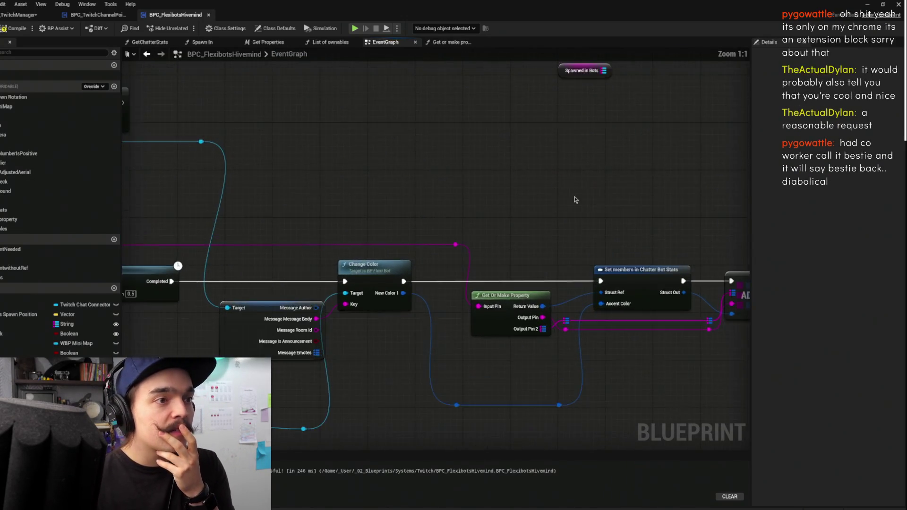
# - Move the two reroute nodes under Get Or Make Property higher up
pyautogui.moveTo(564, 195); pyautogui.dragTo(432, 168)
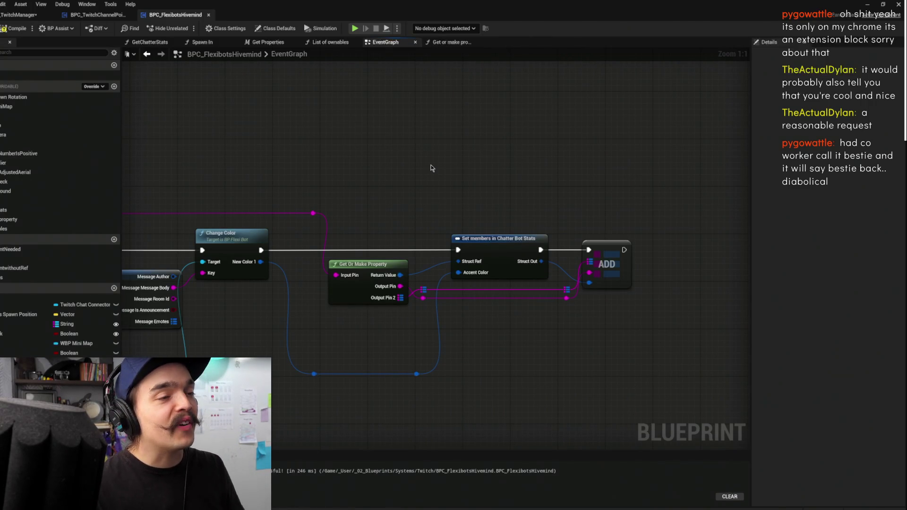
pyautogui.moveTo(492, 385)
pyautogui.mouseDown()
pyautogui.moveTo(304, 321)
pyautogui.moveTo(304, 312)
pyautogui.mouseUp()
pyautogui.moveTo(430, 316)
pyautogui.mouseDown()
pyautogui.moveTo(430, 270)
pyautogui.moveTo(448, 337)
pyautogui.moveTo(252, 315)
pyautogui.moveTo(293, 331)
pyautogui.mouseUp()
pyautogui.click(345, 358)
pyautogui.moveTo(477, 332); pyautogui.dragTo(519, 338)
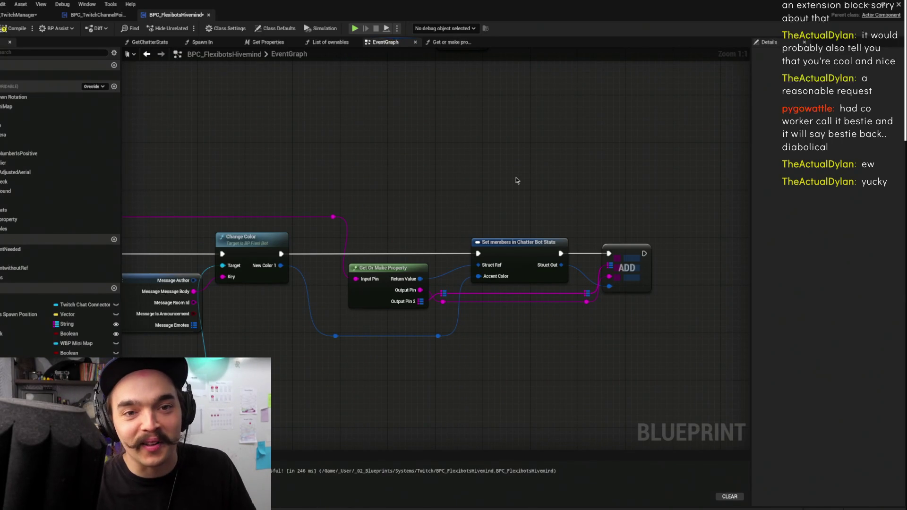
# - Review the chain back to the Delay node and select Set members in Chatter Bot Stats
pyautogui.moveTo(419, 214)
pyautogui.mouseDown()
pyautogui.moveTo(527, 186)
pyautogui.moveTo(538, 169)
pyautogui.moveTo(617, 169)
pyautogui.moveTo(647, 148)
pyautogui.moveTo(649, 118)
pyautogui.mouseUp()
pyautogui.click(408, 263)
pyautogui.click(544, 280)
pyautogui.moveTo(557, 299)
pyautogui.mouseDown()
pyautogui.moveTo(420, 275)
pyautogui.moveTo(415, 263)
pyautogui.mouseUp()
pyautogui.moveTo(557, 324)
pyautogui.mouseDown()
pyautogui.moveTo(567, 308)
pyautogui.moveTo(542, 279)
pyautogui.moveTo(668, 243)
pyautogui.moveTo(438, 222)
pyautogui.moveTo(399, 263)
pyautogui.moveTo(296, 274)
pyautogui.mouseUp()
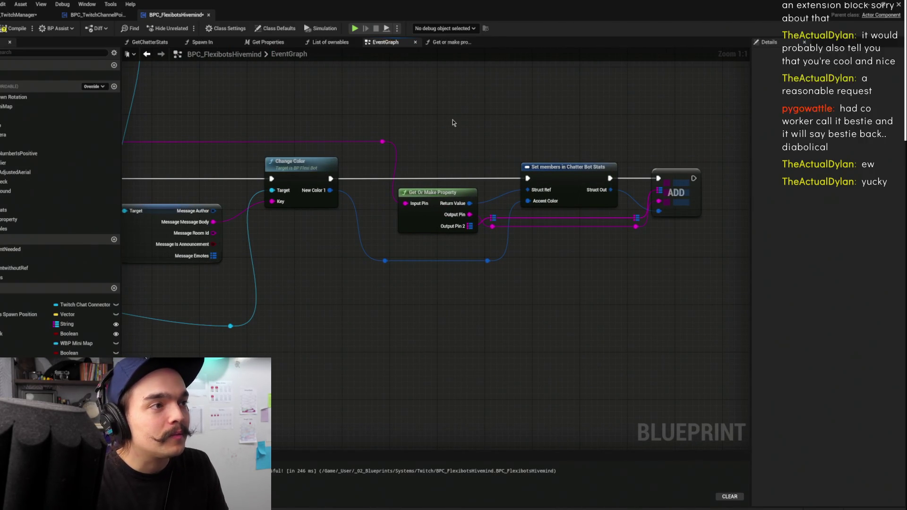
pyautogui.moveTo(601, 171); pyautogui.dragTo(594, 171)
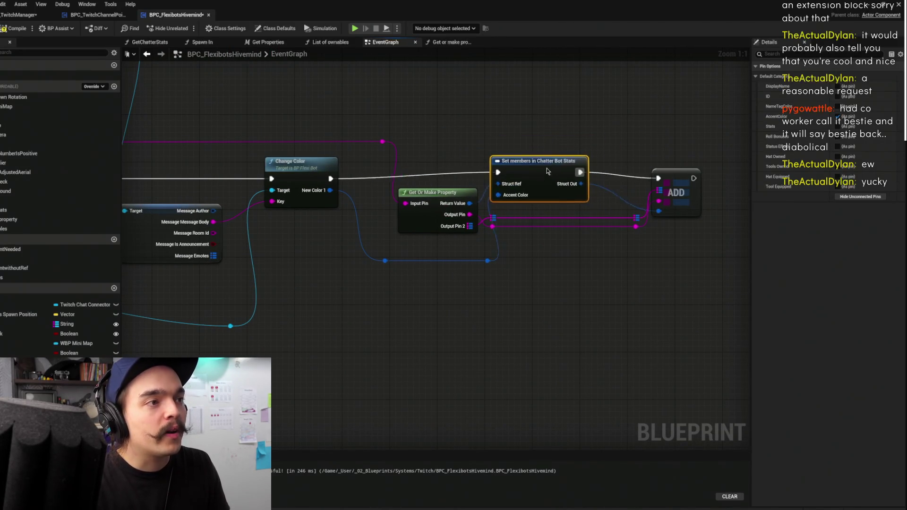
# - In Get or make property, delete Set members, wire Select's result to the Return Node, and save
pyautogui.doubleClick(429, 194)
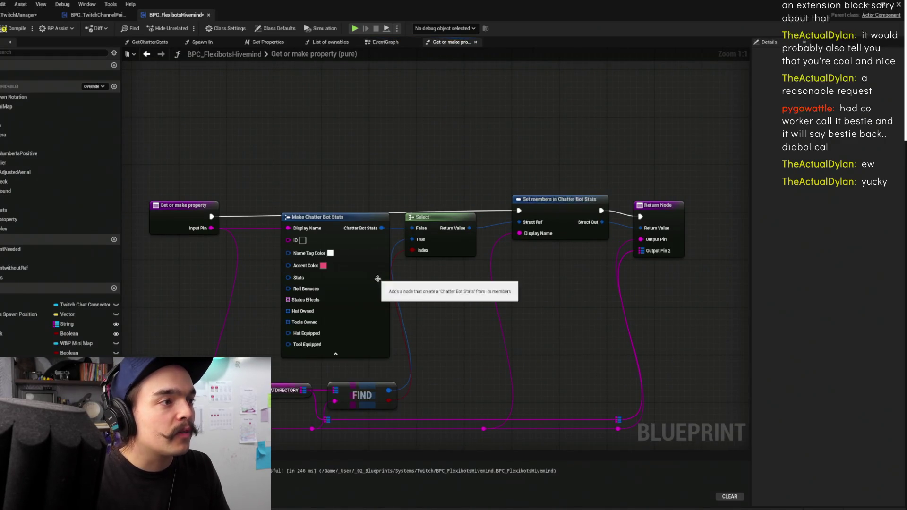
pyautogui.moveTo(377, 268); pyautogui.dragTo(353, 268)
pyautogui.moveTo(373, 387); pyautogui.dragTo(378, 373)
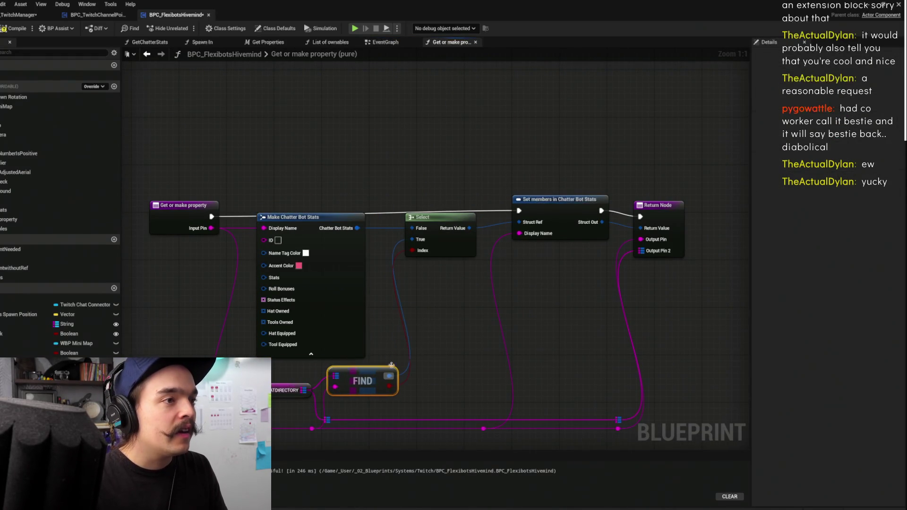
pyautogui.moveTo(561, 220); pyautogui.dragTo(553, 213)
pyautogui.hotkey('alt', 'shift', 'd')
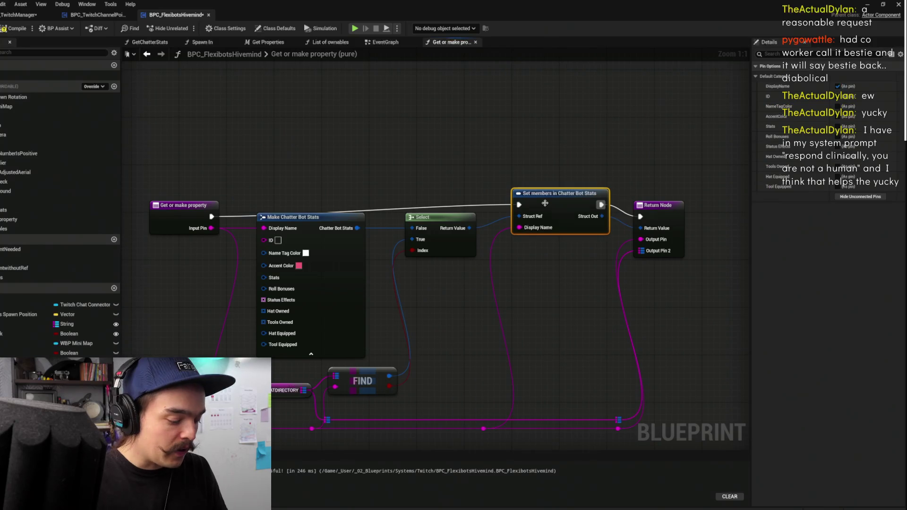
pyautogui.moveTo(548, 201); pyautogui.dragTo(559, 171)
pyautogui.moveTo(474, 229)
pyautogui.mouseDown()
pyautogui.moveTo(597, 243)
pyautogui.moveTo(641, 228)
pyautogui.mouseUp()
pyautogui.click(584, 177)
pyautogui.press('Delete')
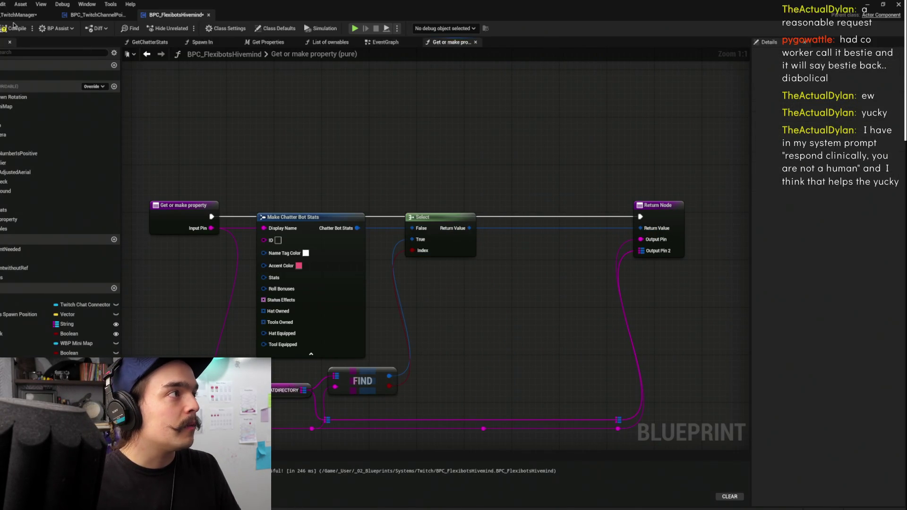
pyautogui.hotkey('ctrl', 's')
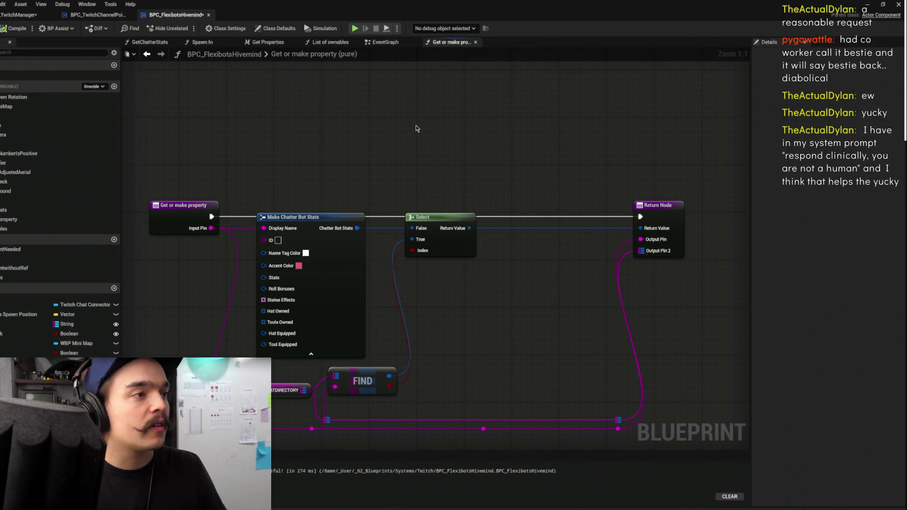
pyautogui.click(871, 4)
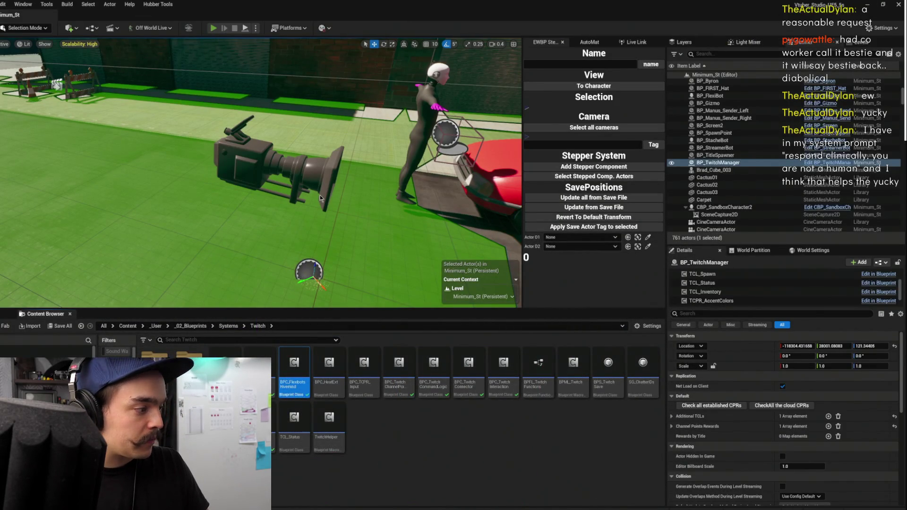
# - Start Play-in-Editor and select BP_TwitchManager via an Outliner search
pyautogui.hotkey('alt', 'p')
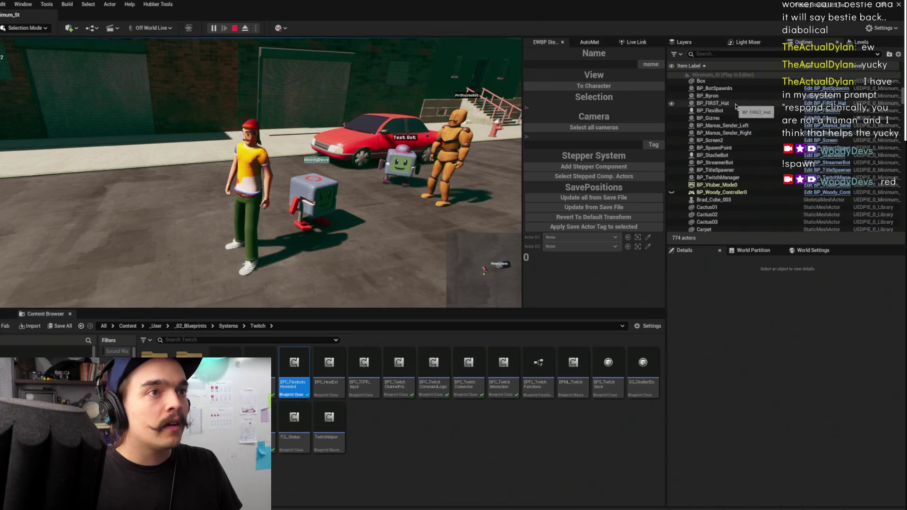
pyautogui.click(735, 54)
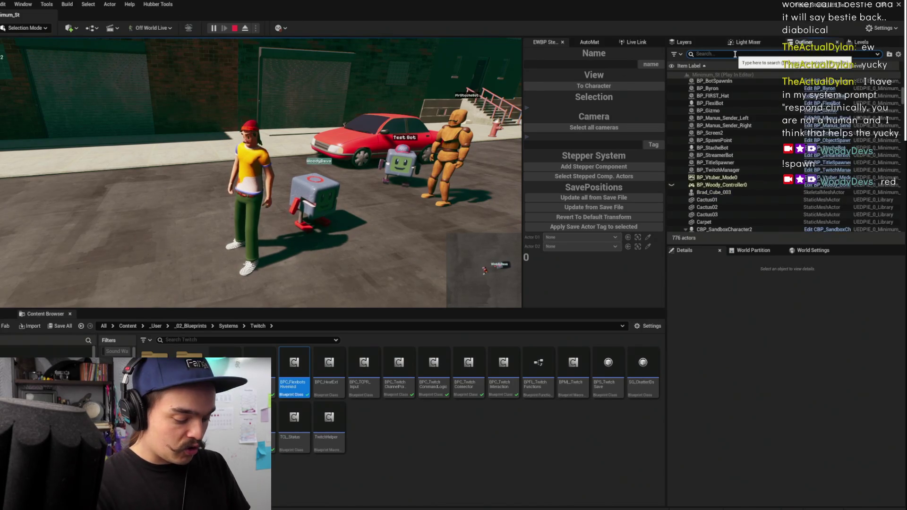
pyautogui.write('twit')
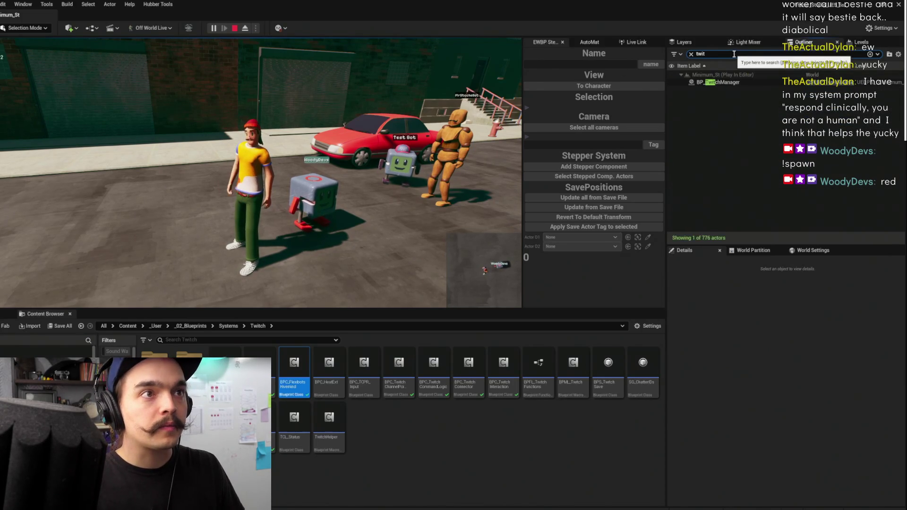
pyautogui.click(735, 82)
# - Back in the hivemind EventGraph, bring up the actions for the Get Or Make Property node
pyautogui.hotkey('alt', 'Tab')
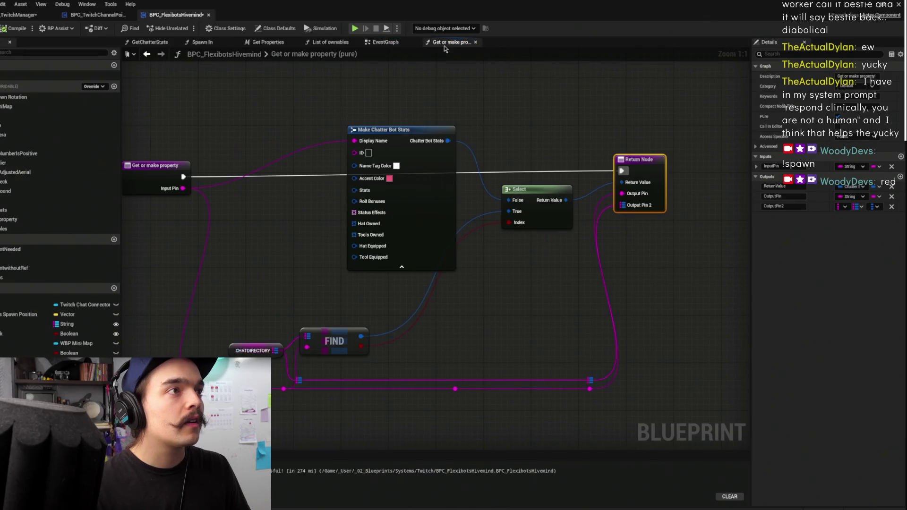
pyautogui.click(383, 42)
pyautogui.rightClick(428, 220)
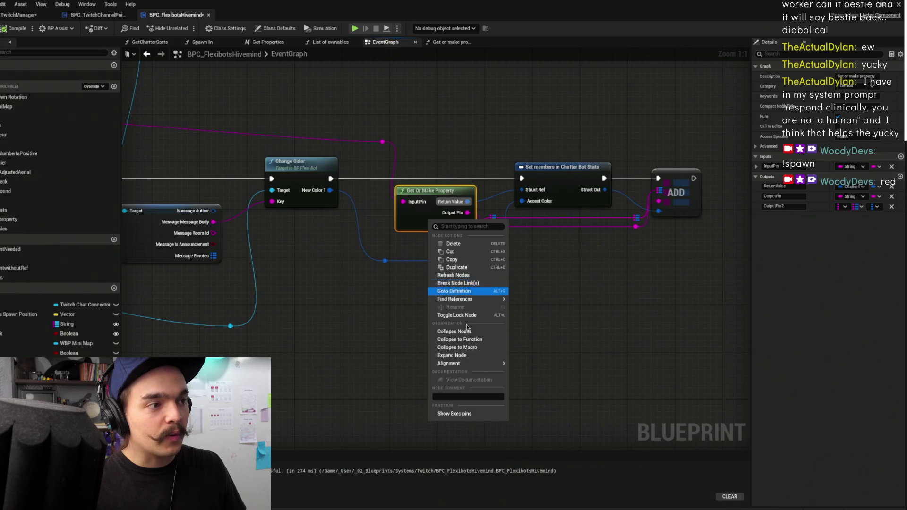
# - Expand Get Or Make Property inline, wire Select into Set members, and connect Display Name to Room Id
pyautogui.click(452, 355)
pyautogui.moveTo(455, 146)
pyautogui.mouseDown()
pyautogui.moveTo(486, 262)
pyautogui.moveTo(468, 295)
pyautogui.mouseUp()
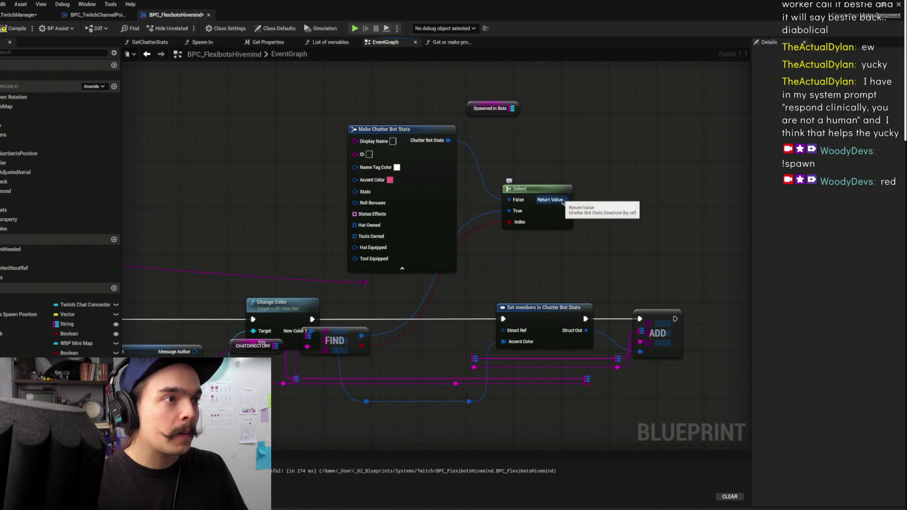
pyautogui.moveTo(562, 199); pyautogui.dragTo(503, 330)
pyautogui.moveTo(370, 306); pyautogui.dragTo(431, 254)
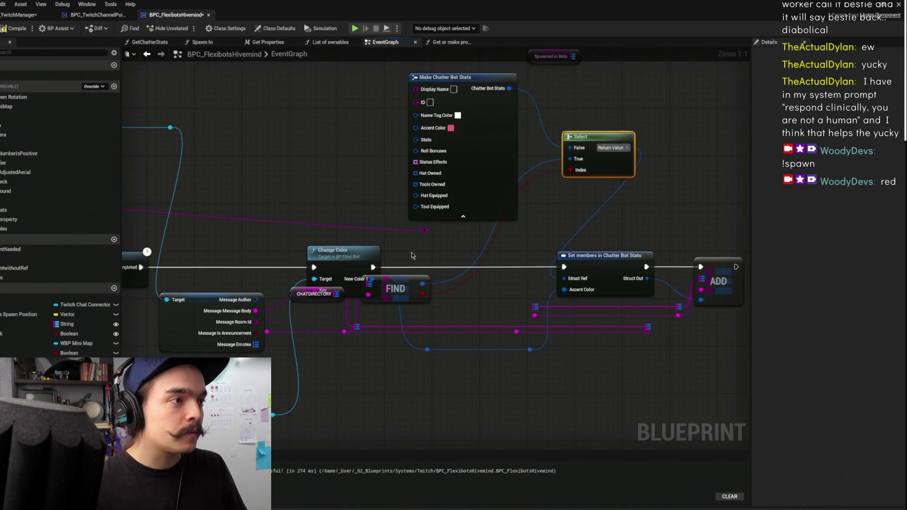
pyautogui.moveTo(411, 293); pyautogui.dragTo(465, 299)
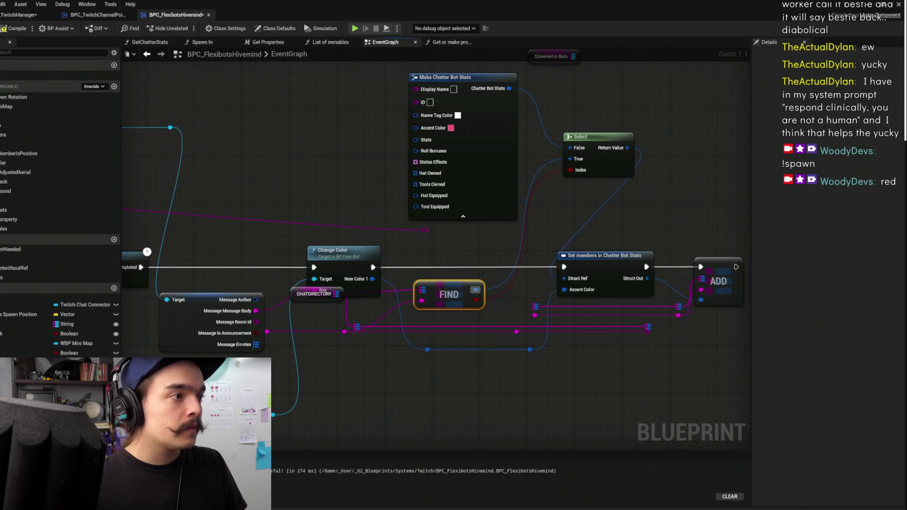
pyautogui.moveTo(286, 329); pyautogui.dragTo(411, 311)
pyautogui.moveTo(313, 300); pyautogui.dragTo(276, 305)
pyautogui.moveTo(398, 314)
pyautogui.mouseDown()
pyautogui.moveTo(203, 300)
pyautogui.moveTo(137, 282)
pyautogui.moveTo(251, 267)
pyautogui.moveTo(264, 213)
pyautogui.mouseUp()
pyautogui.click(232, 176)
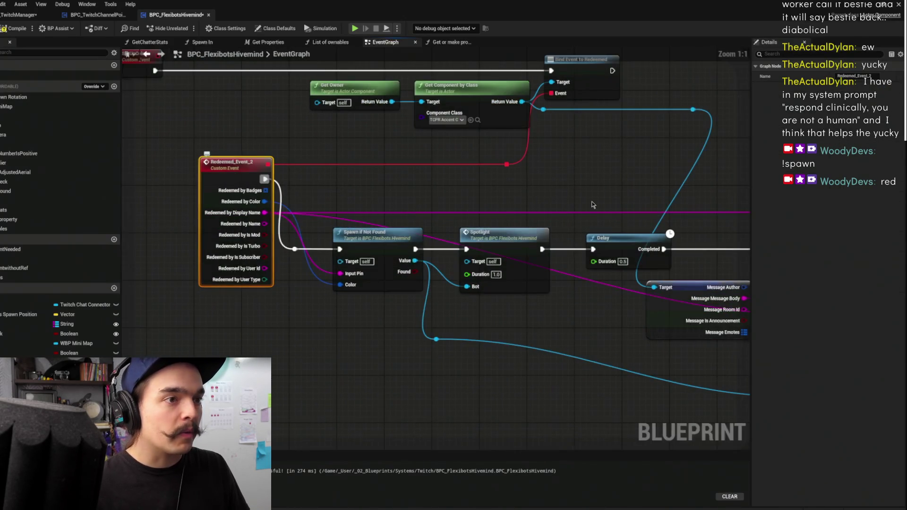
# - Wire CHATDIRECTORY into ADD's map input and recompile the blueprint until the error clears
pyautogui.scroll(-1, 594, 205)
pyautogui.moveTo(593, 205); pyautogui.dragTo(423, 189)
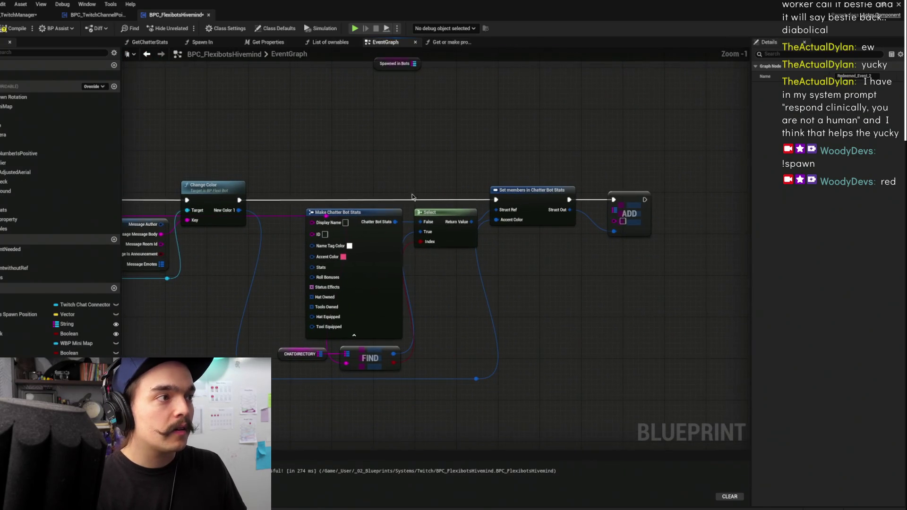
pyautogui.moveTo(364, 254)
pyautogui.mouseDown()
pyautogui.moveTo(311, 238)
pyautogui.moveTo(347, 181)
pyautogui.moveTo(353, 196)
pyautogui.mouseUp()
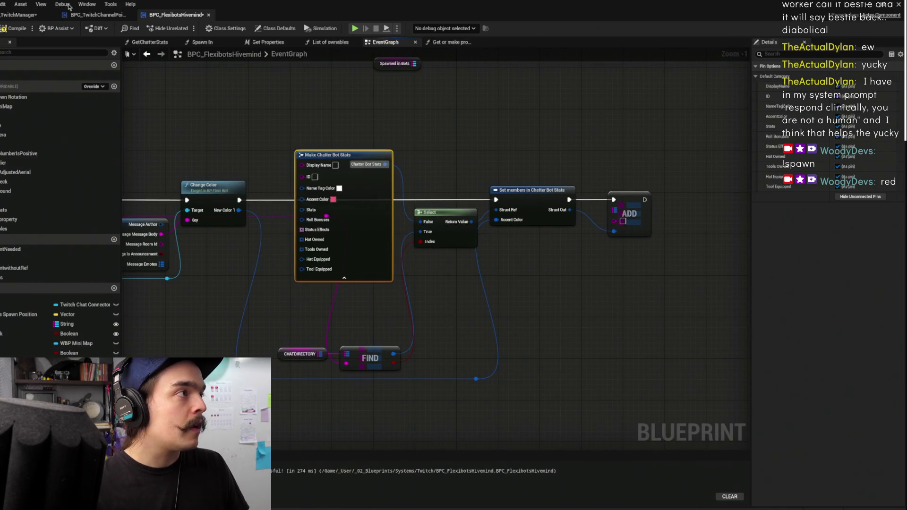
pyautogui.press('F7')
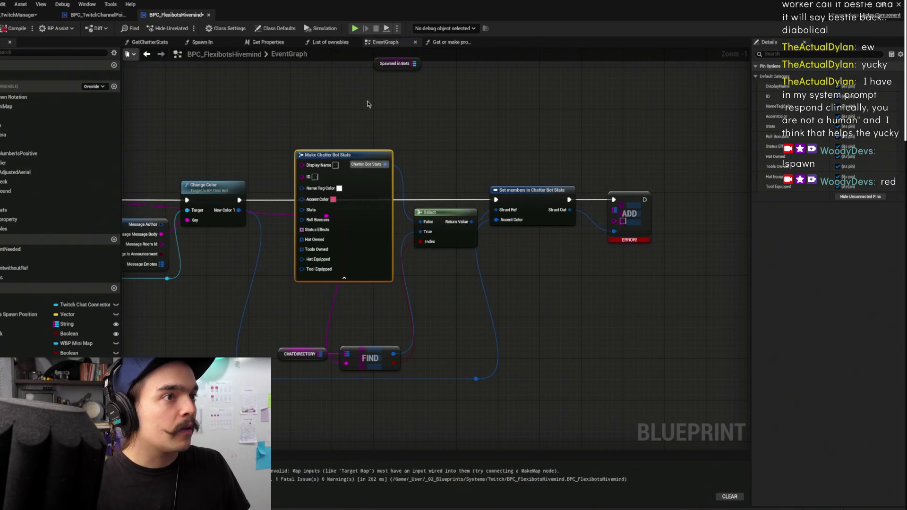
pyautogui.moveTo(616, 227)
pyautogui.mouseDown()
pyautogui.moveTo(551, 141)
pyautogui.moveTo(421, 137)
pyautogui.moveTo(412, 194)
pyautogui.mouseUp()
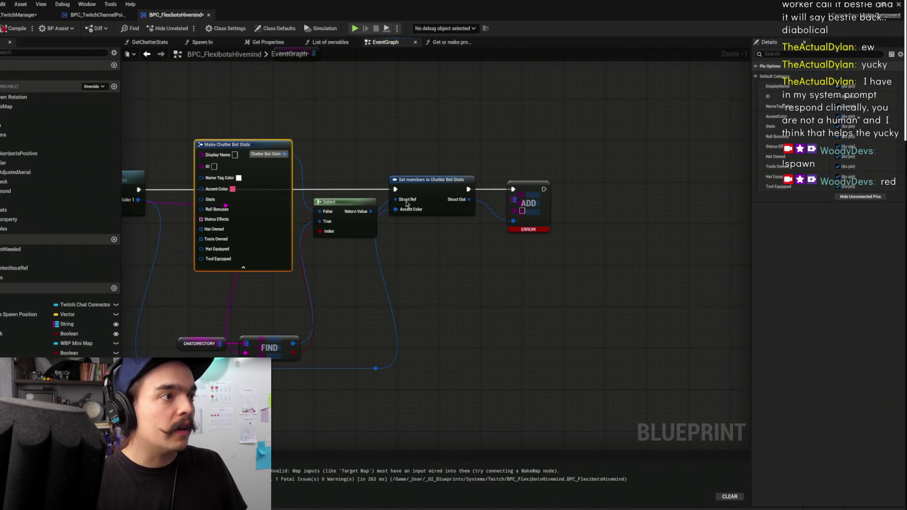
pyautogui.moveTo(260, 321); pyautogui.dragTo(304, 308)
pyautogui.moveTo(262, 329); pyautogui.dragTo(557, 188)
pyautogui.moveTo(331, 261); pyautogui.dragTo(371, 265)
pyautogui.moveTo(289, 265)
pyautogui.mouseDown()
pyautogui.moveTo(316, 192)
pyautogui.moveTo(596, 199)
pyautogui.mouseUp()
pyautogui.click(14, 29)
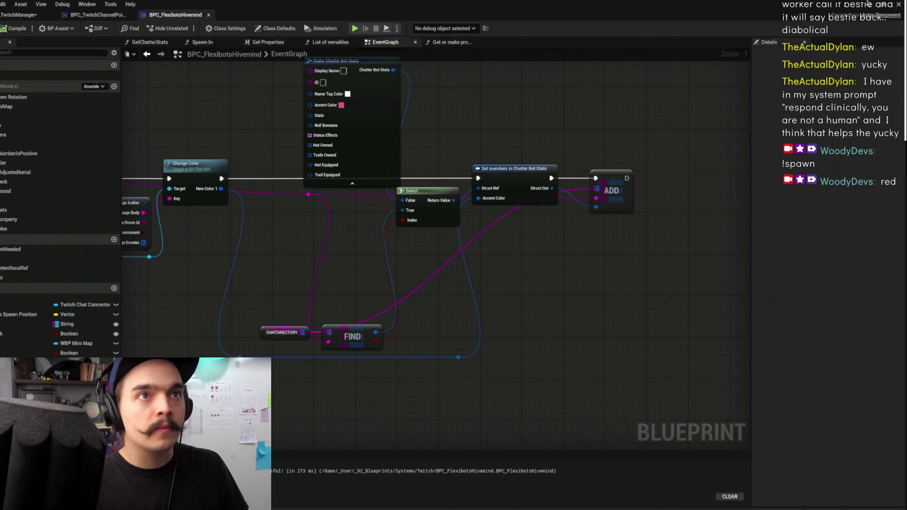
pyautogui.hotkey('alt', 'Tab')
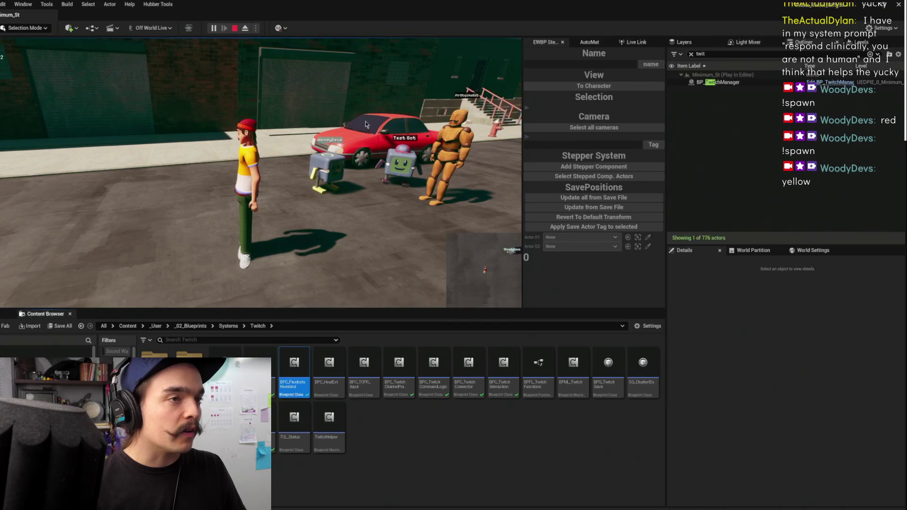
# - Inspect BP_TwitchManager's hivemind CHATDIRECTORY, showing one viewer entry, then stop Play
pyautogui.click(740, 82)
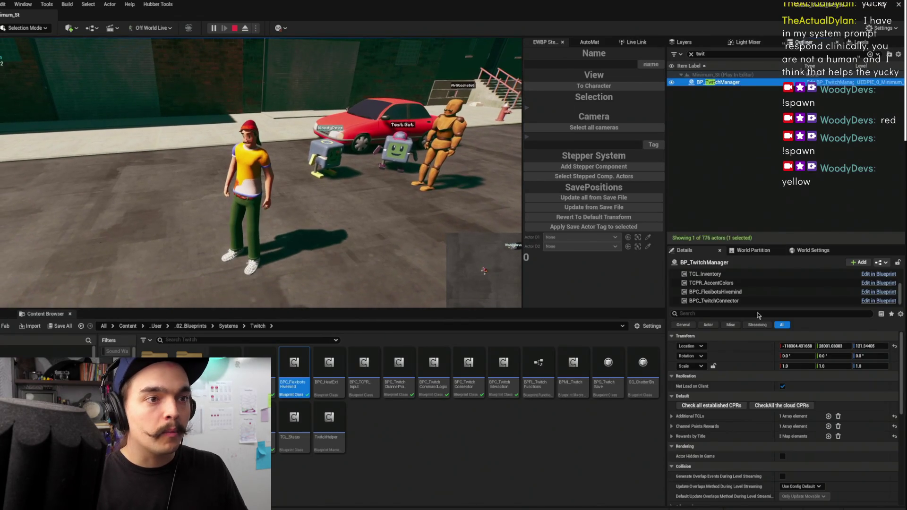
pyautogui.click(749, 293)
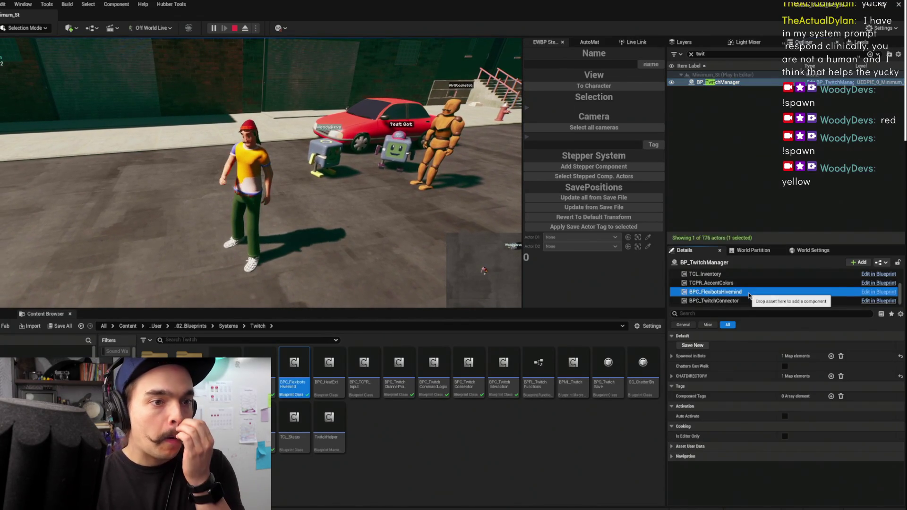
pyautogui.click(671, 376)
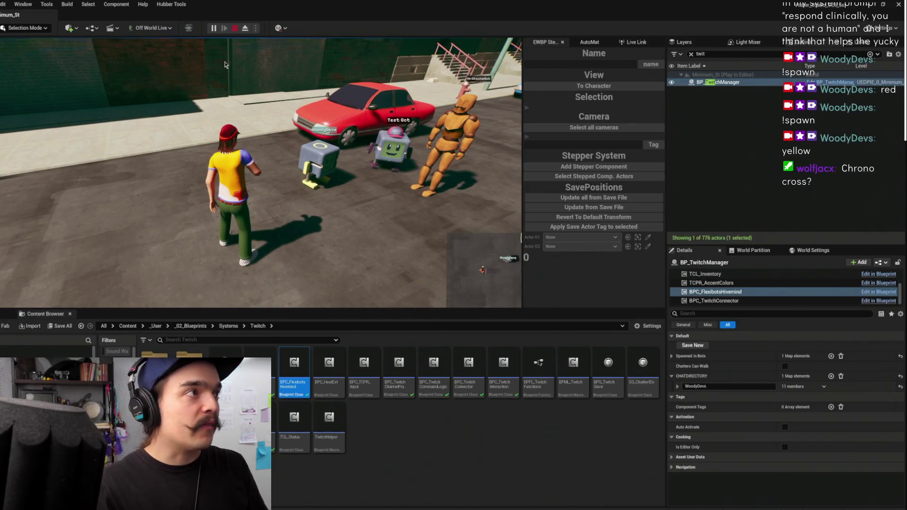
pyautogui.press('Escape')
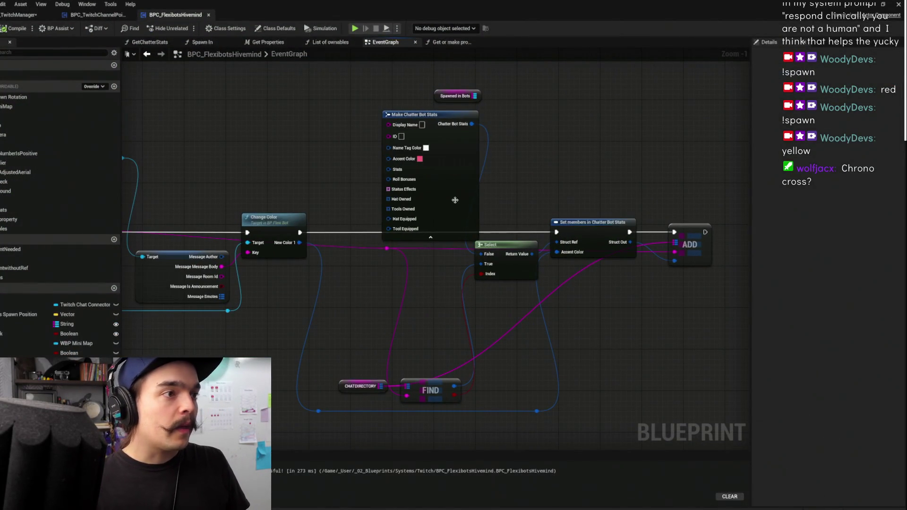
# - Move the Make Chatter Bot Stats and Spawned in Bots nodes, and reroute the pink wire into Display Name
pyautogui.moveTo(455, 200)
pyautogui.mouseDown()
pyautogui.moveTo(386, 307)
pyautogui.moveTo(432, 232)
pyautogui.mouseUp()
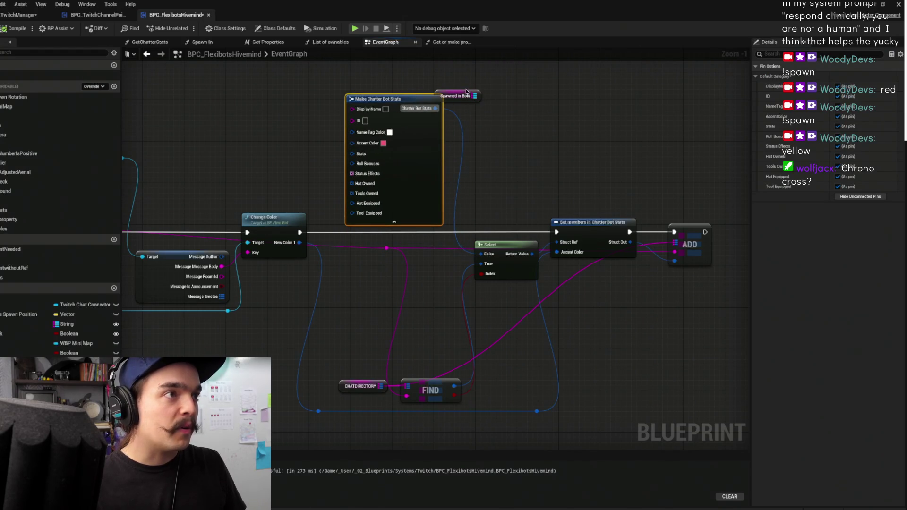
pyautogui.moveTo(455, 94); pyautogui.dragTo(529, 63)
pyautogui.click(529, 62)
pyautogui.moveTo(454, 193); pyautogui.dragTo(561, 207)
pyautogui.doubleClick(496, 265)
pyautogui.moveTo(494, 264)
pyautogui.mouseDown()
pyautogui.moveTo(480, 128)
pyautogui.moveTo(459, 125)
pyautogui.mouseUp()
# - Set Make Chatter Bot Stats beside Select, undo the last graph change, and return to the level editor
pyautogui.moveTo(540, 188); pyautogui.dragTo(560, 191)
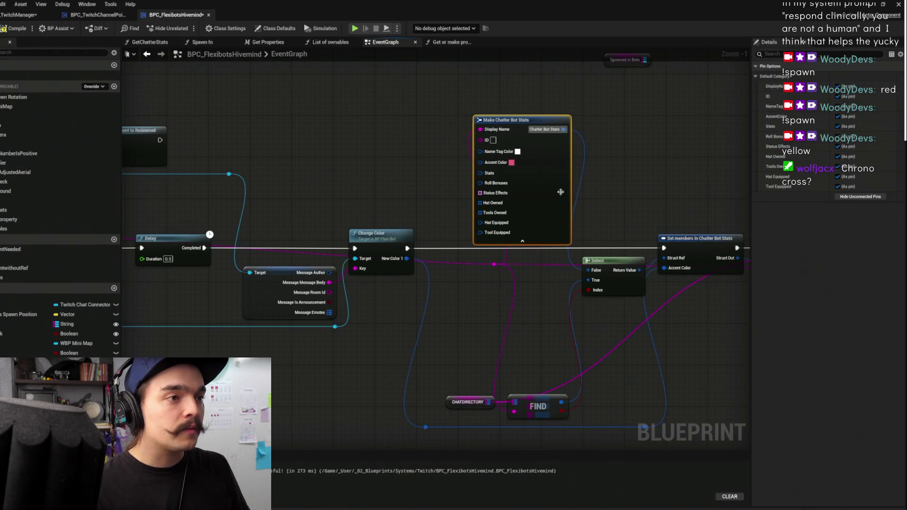
pyautogui.moveTo(648, 166); pyautogui.dragTo(595, 160)
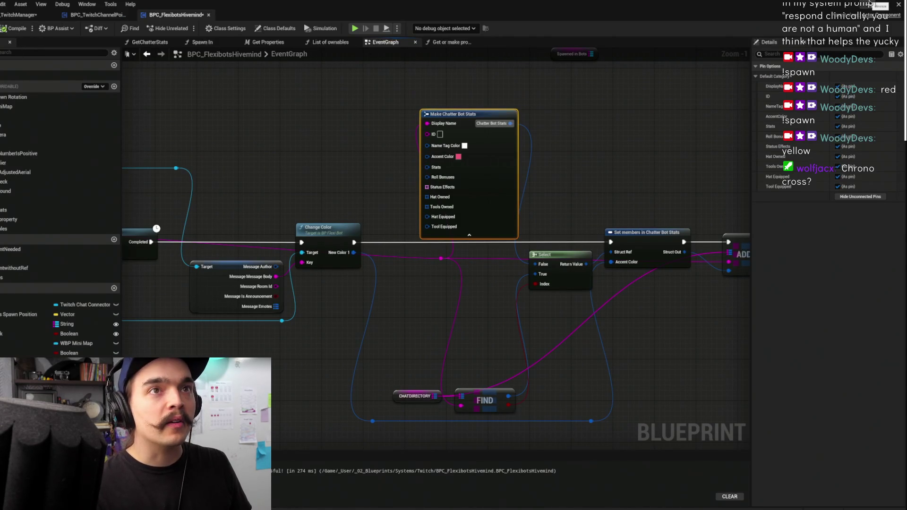
pyautogui.moveTo(635, 126); pyautogui.dragTo(573, 122)
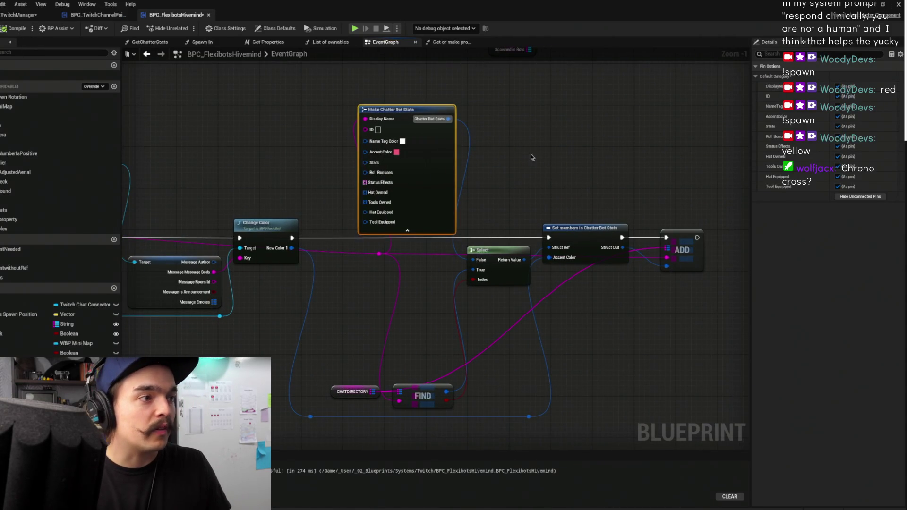
pyautogui.click(569, 228)
pyautogui.hotkey('ctrl', 'z')
pyautogui.hotkey('ctrl', 'z')
pyautogui.moveTo(617, 156); pyautogui.dragTo(545, 163)
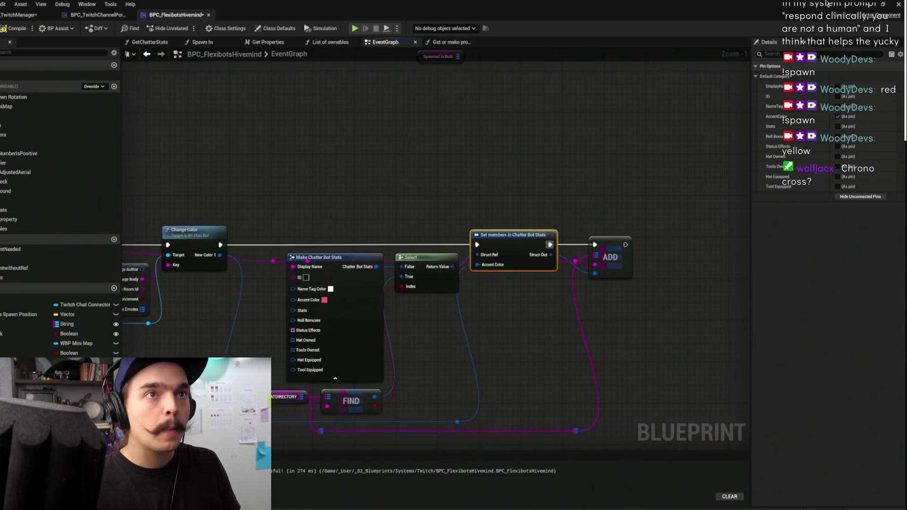
pyautogui.hotkey('alt', 'Tab')
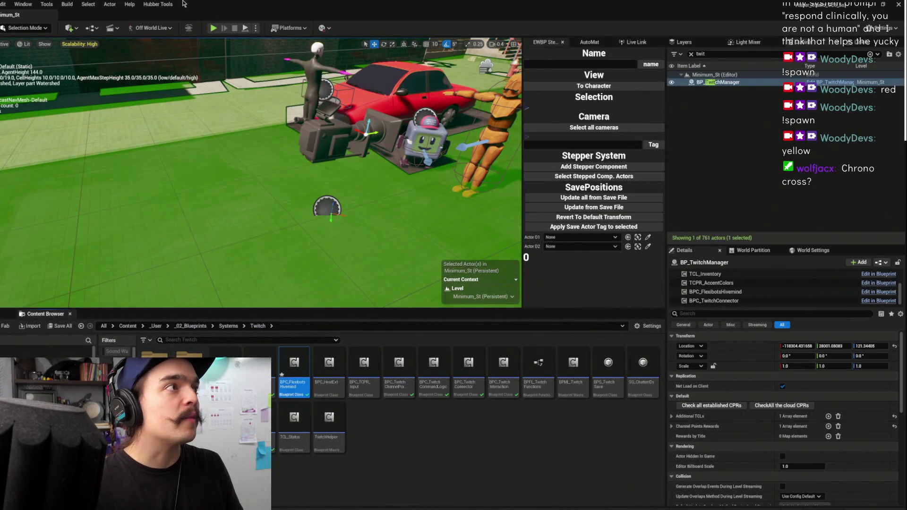
# - Open ChatterBots.sav for editing in the save files window
pyautogui.click(157, 4)
pyautogui.click(160, 17)
pyautogui.click(321, 85)
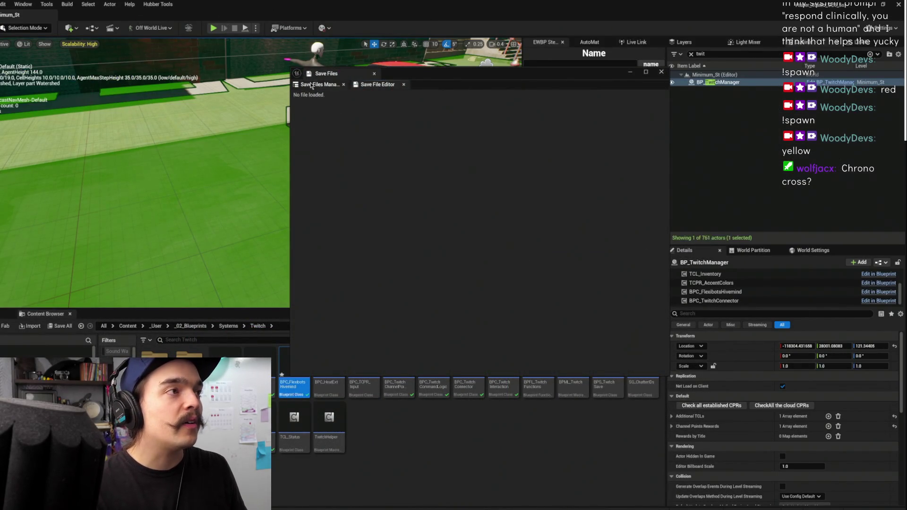
pyautogui.click(373, 120)
pyautogui.click(610, 120)
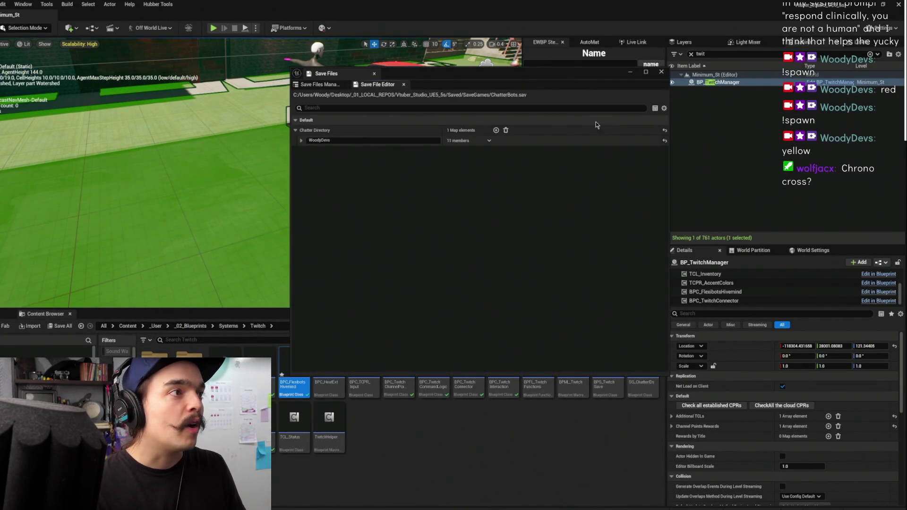
# - Check the stored chatter's display name, close the save window, and start Play-in-Editor
pyautogui.click(301, 140)
pyautogui.click(470, 151)
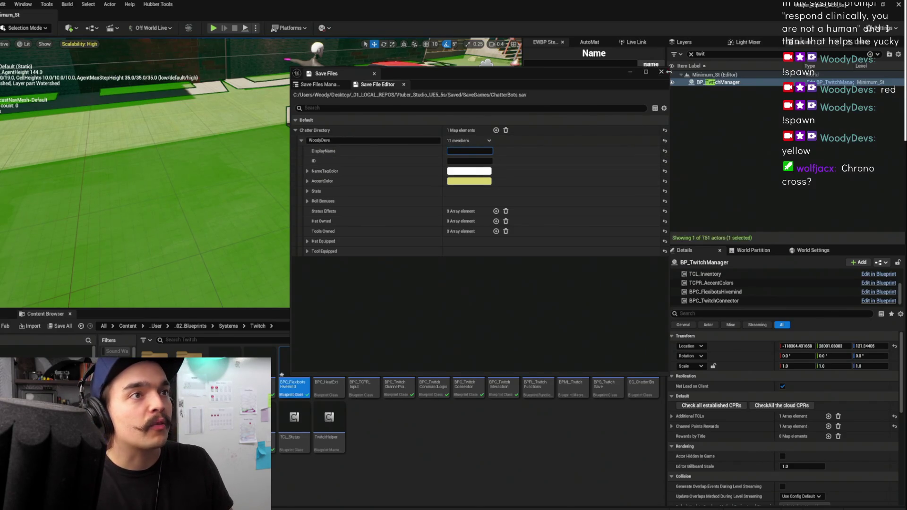
pyautogui.click(661, 71)
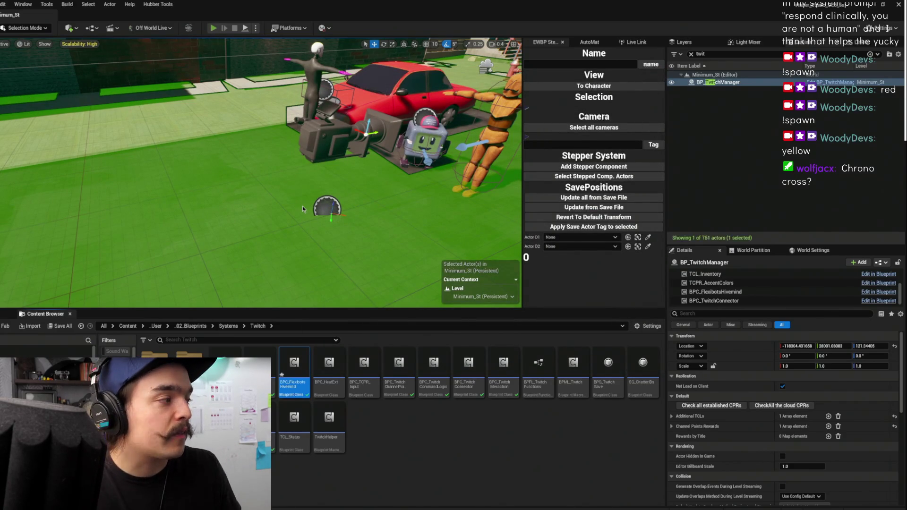
pyautogui.hotkey('alt', 'p')
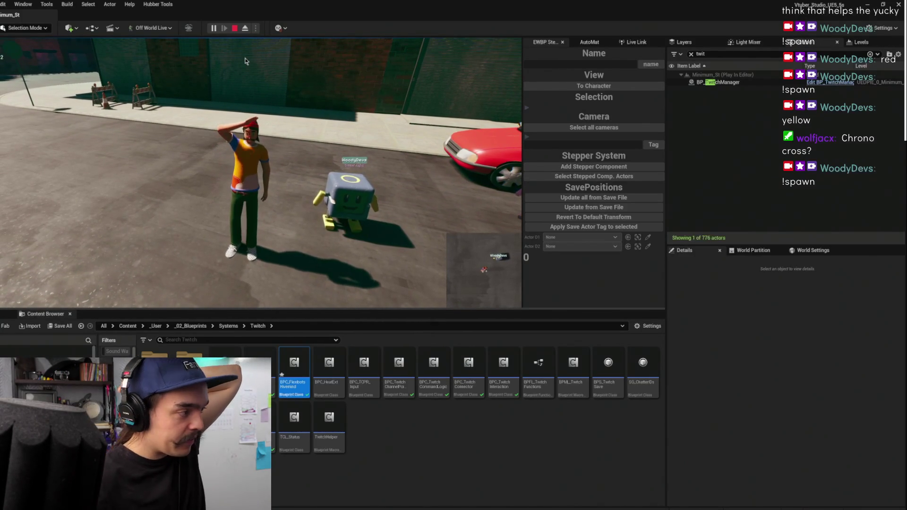
# - Stop the play session and review the BPC_FlexibotsHivemind EventGraph
pyautogui.click(234, 29)
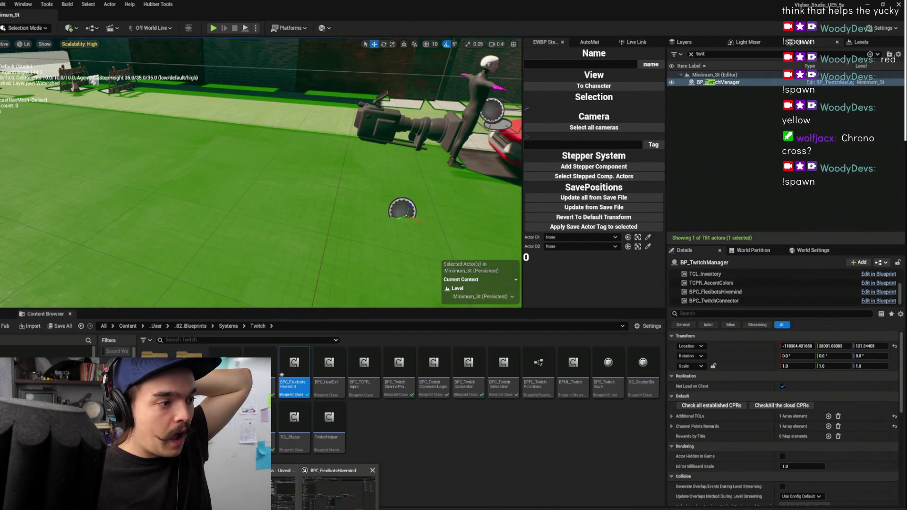
pyautogui.hotkey('alt', 'Tab')
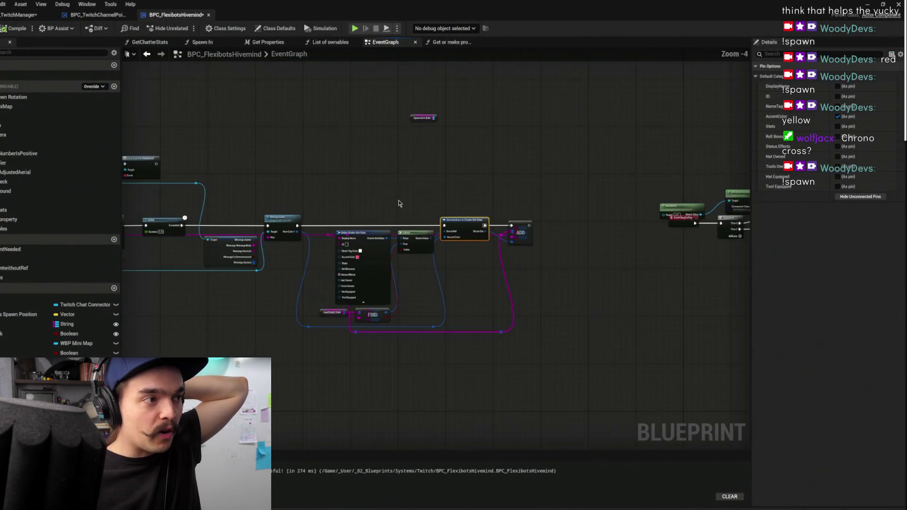
pyautogui.scroll(-3, 424, 179)
pyautogui.moveTo(451, 158)
pyautogui.mouseDown()
pyautogui.moveTo(453, 170)
pyautogui.moveTo(508, 168)
pyautogui.moveTo(469, 217)
pyautogui.moveTo(540, 211)
pyautogui.moveTo(409, 222)
pyautogui.mouseUp()
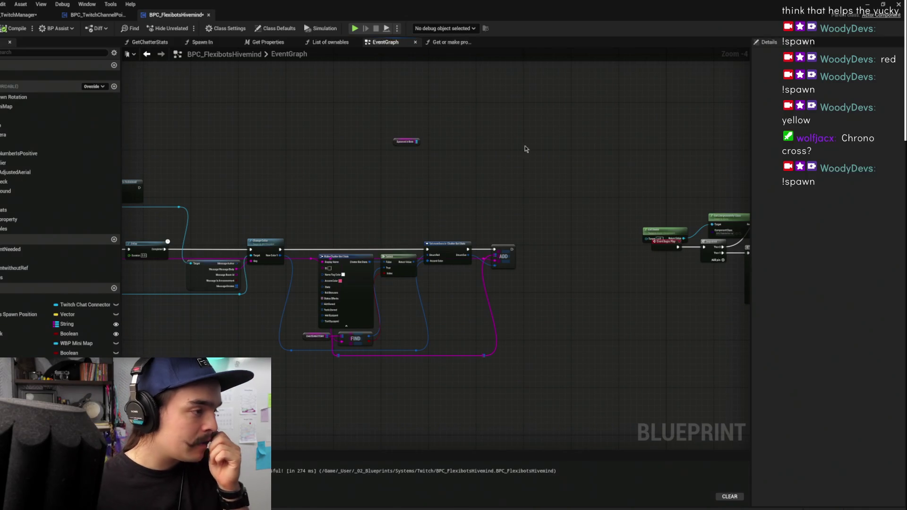
# - Glance at BP_TwitchManager, close the Blueprint window, and focus the viewport on the robot and car
pyautogui.click(18, 16)
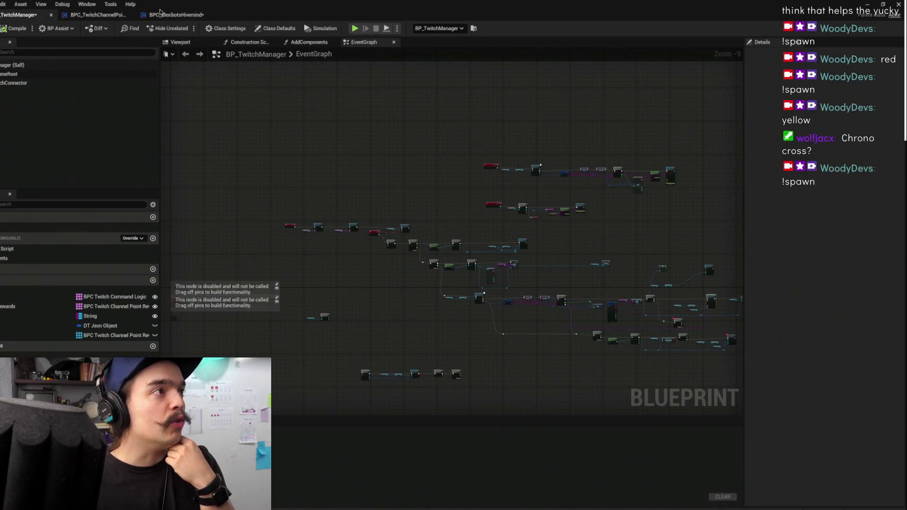
pyautogui.click(177, 15)
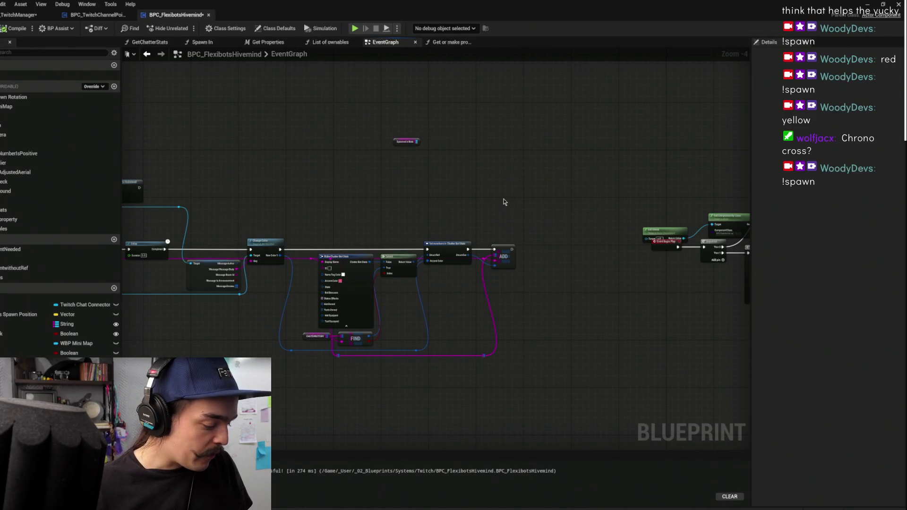
pyautogui.moveTo(503, 204); pyautogui.dragTo(486, 199)
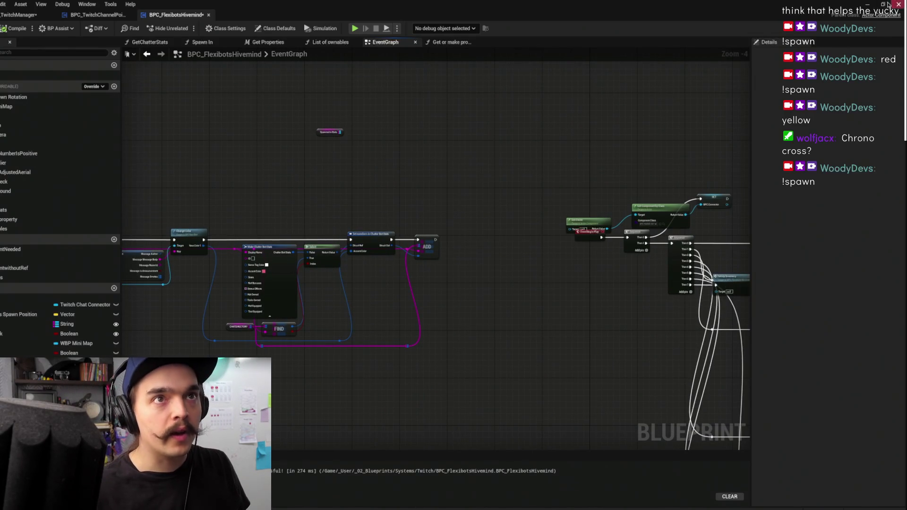
pyautogui.click(868, 6)
pyautogui.press('f')
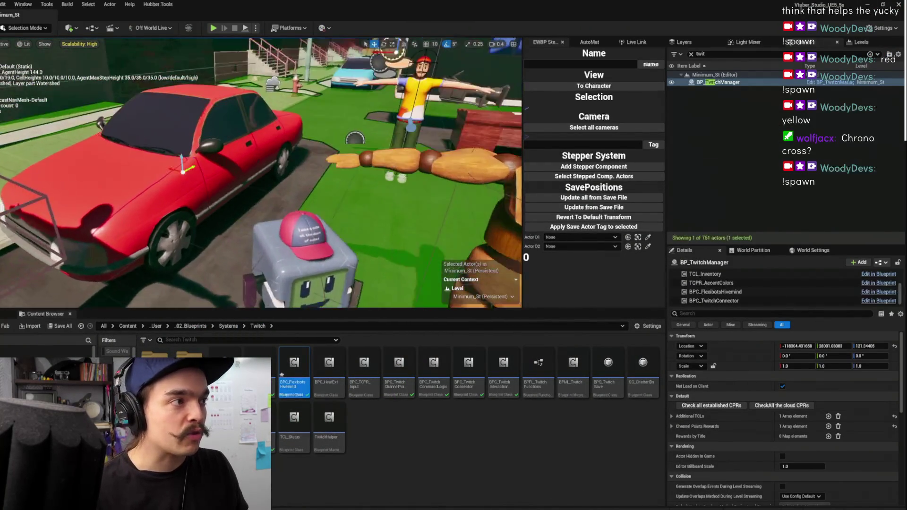
# - Locate the red cap's asset in the FlexiBots Cosmetics folder, save, and open BP_NormalHat
pyautogui.click(299, 263)
pyautogui.scroll(-3, 261, 173)
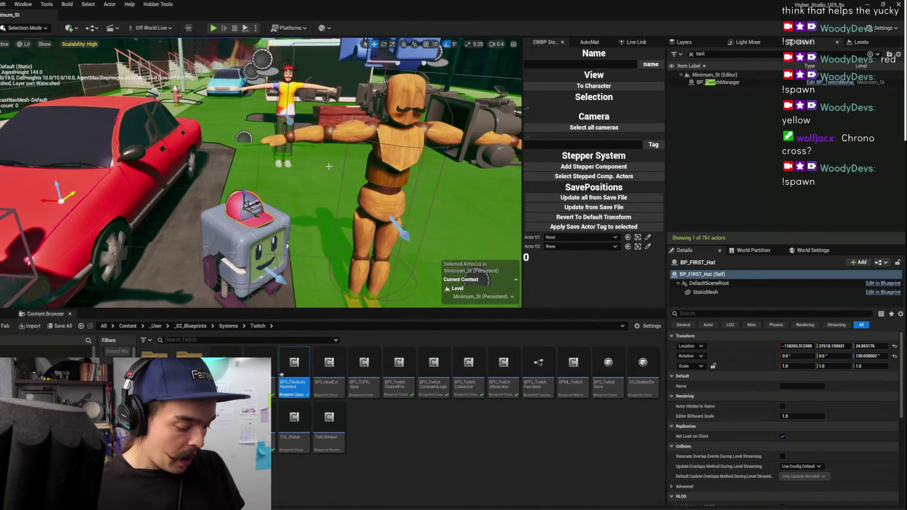
pyautogui.hotkey('ctrl', 'b')
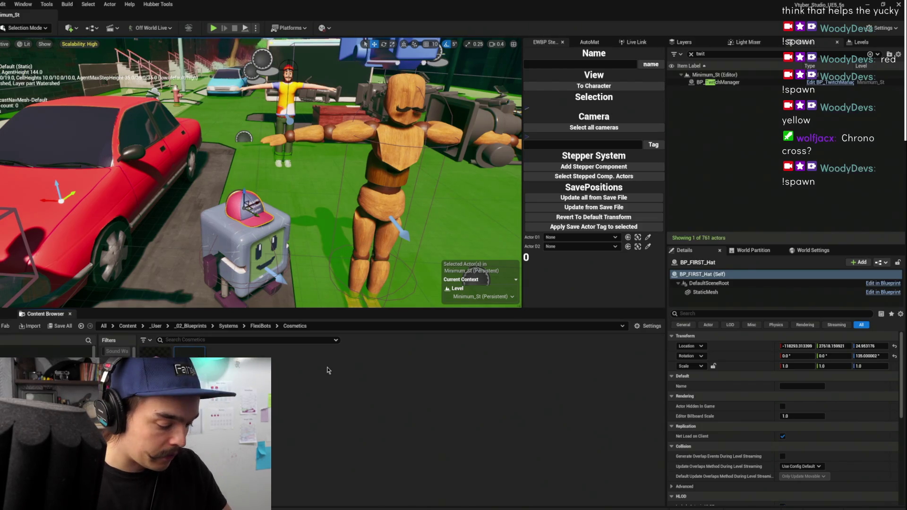
pyautogui.press('p')
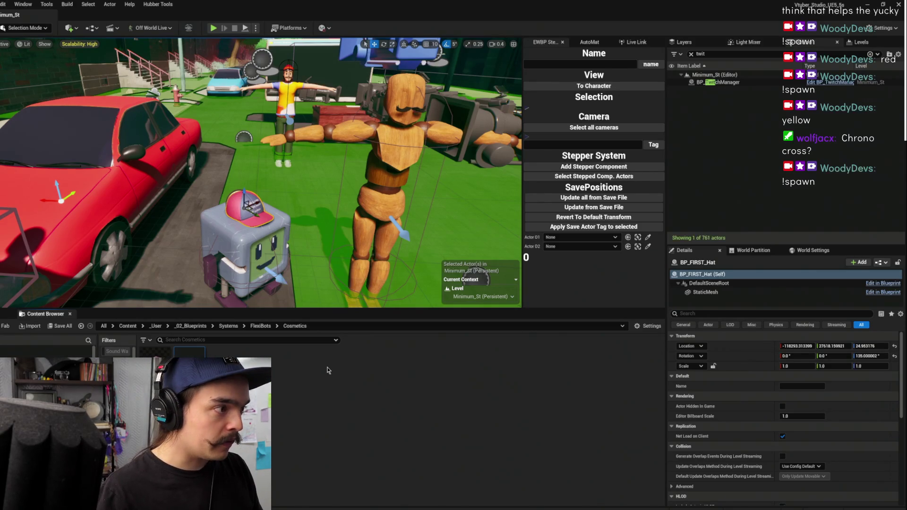
pyautogui.press('p')
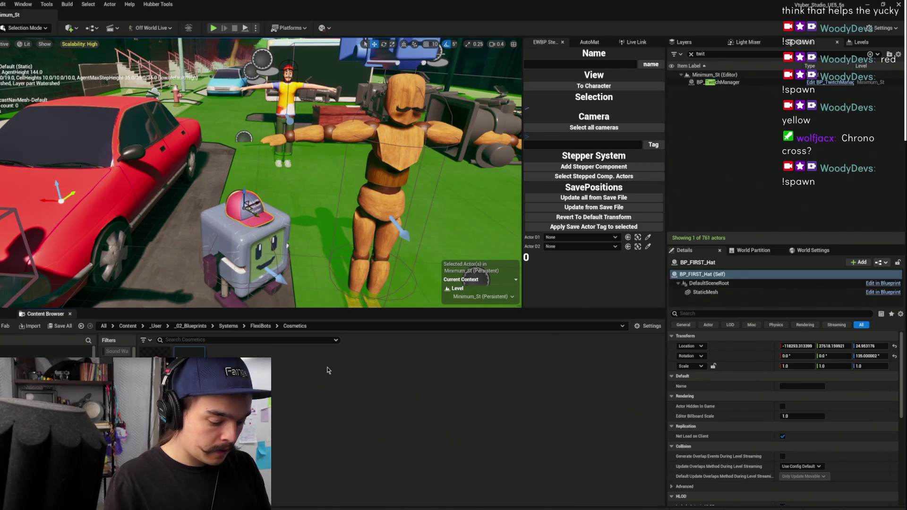
pyautogui.hotkey('ctrl', 's')
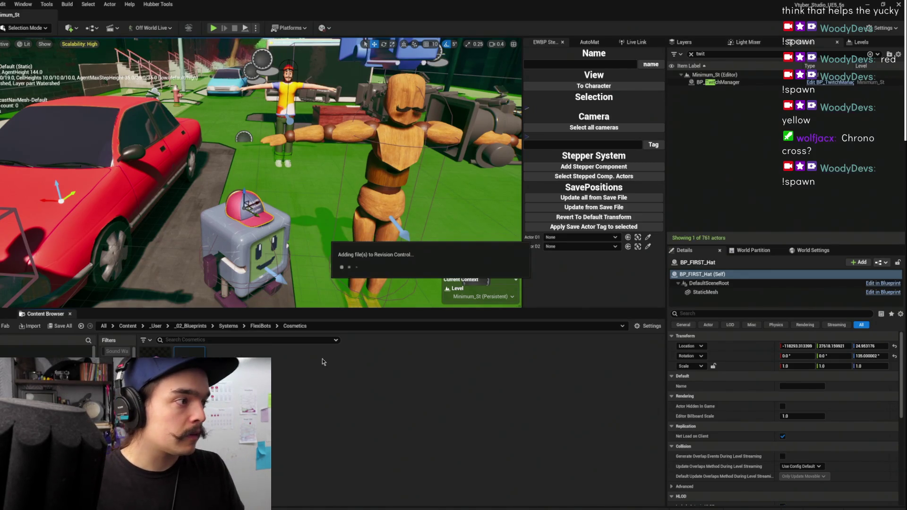
pyautogui.doubleClick(192, 361)
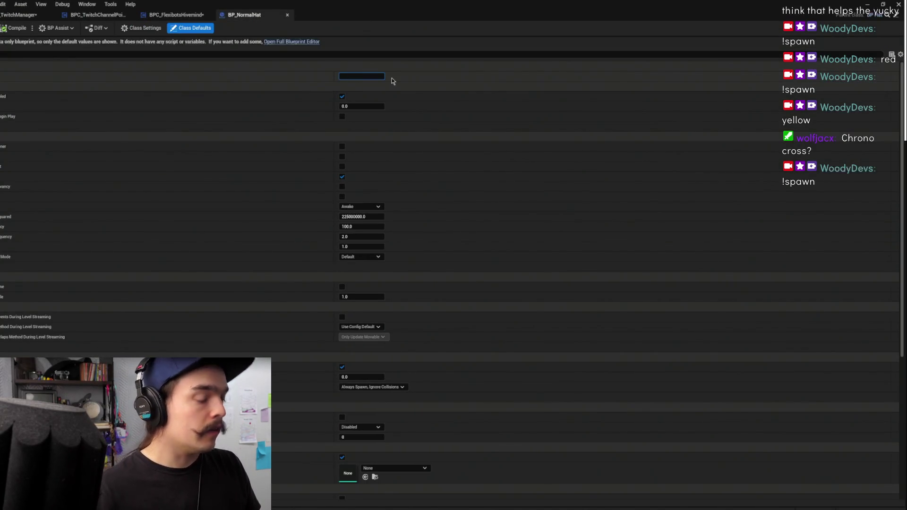
# - Name BP_NormalHat 'Normal Hat' and save the blueprint
pyautogui.write('Normal Ha')
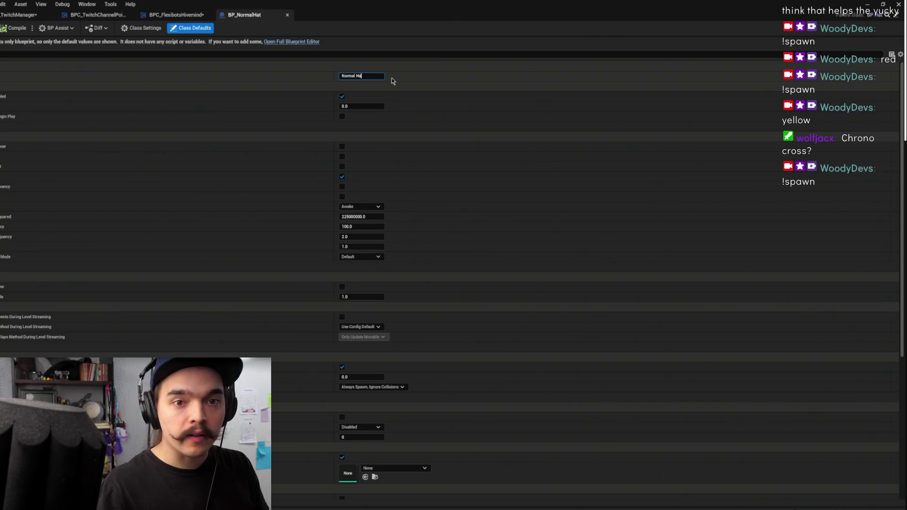
pyautogui.write('t')
pyautogui.click(455, 84)
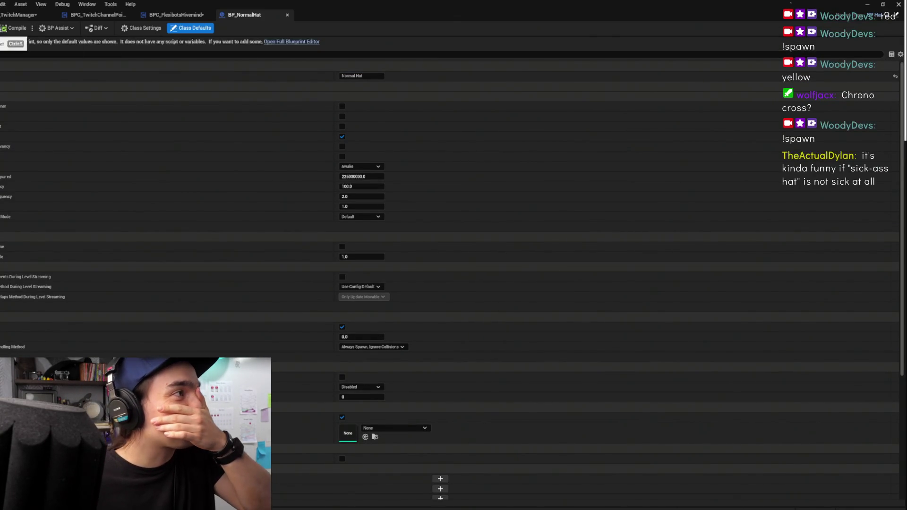
pyautogui.hotkey('ctrl', 's')
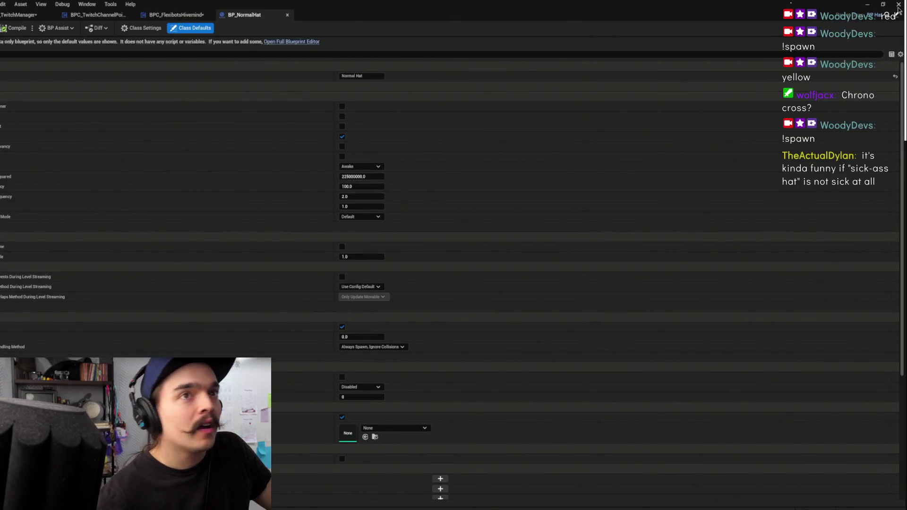
# - Open BP_NormalHat in the full Blueprint editor
pyautogui.hotkey('alt', 'Tab')
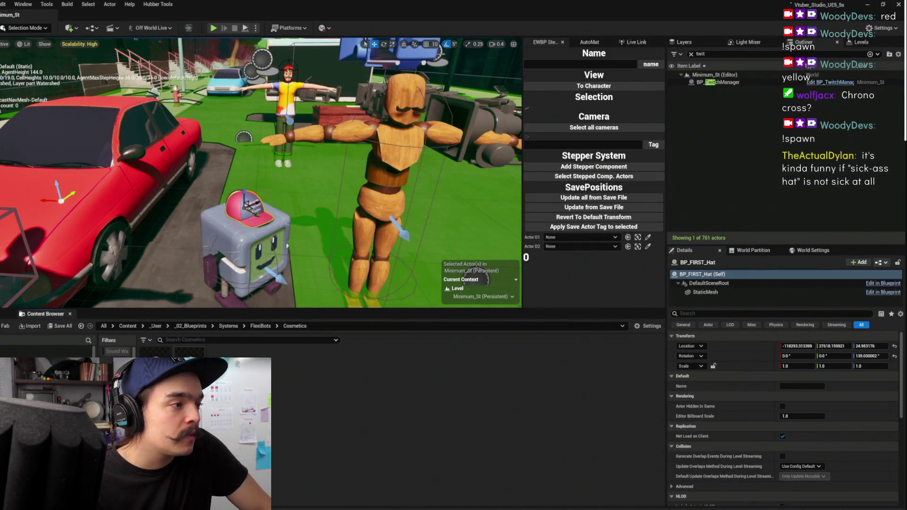
pyautogui.hotkey('alt', 'Tab')
pyautogui.click(176, 15)
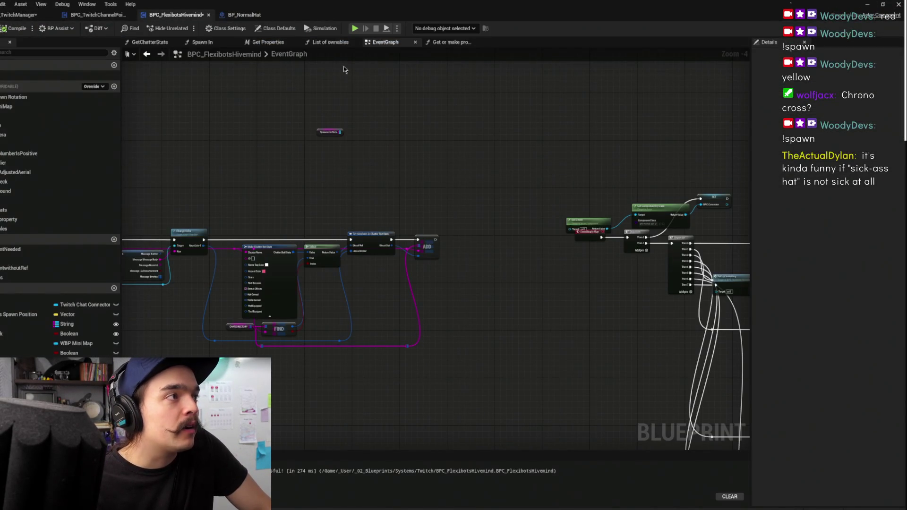
pyautogui.click(244, 14)
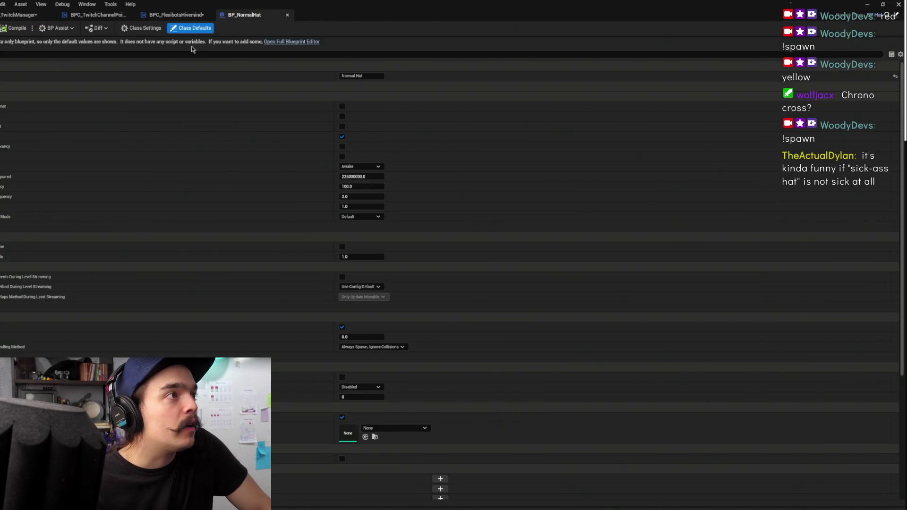
pyautogui.click(299, 43)
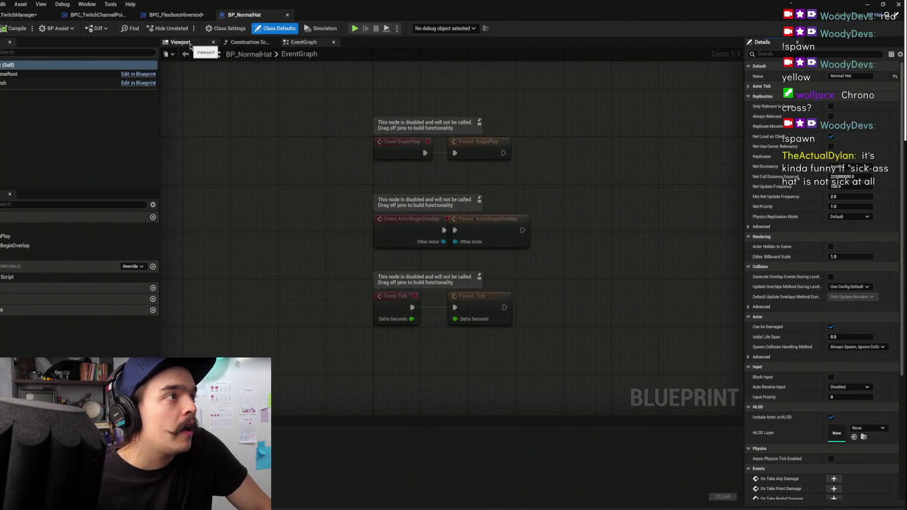
# - Select BP_NormalHat's Hat mesh component in the full editor viewport, then minimize the window
pyautogui.click(189, 45)
pyautogui.scroll(5, 462, 213)
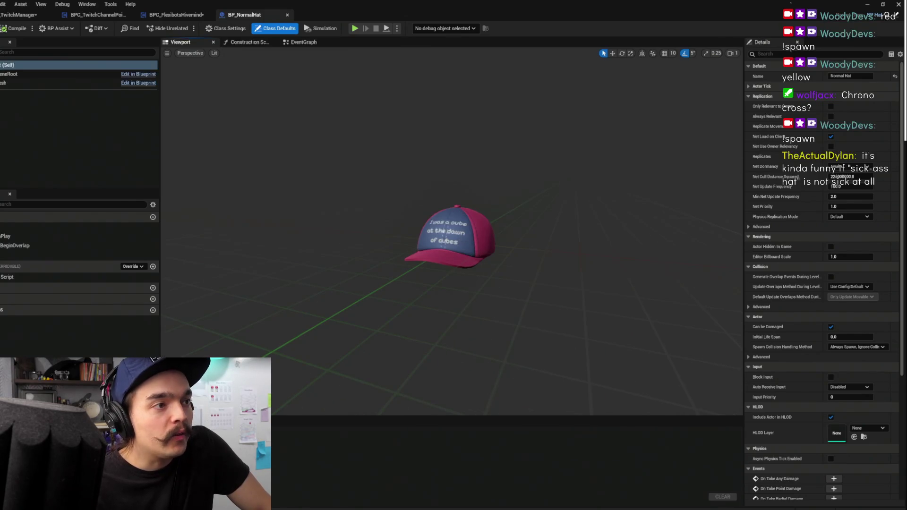
pyautogui.click(463, 238)
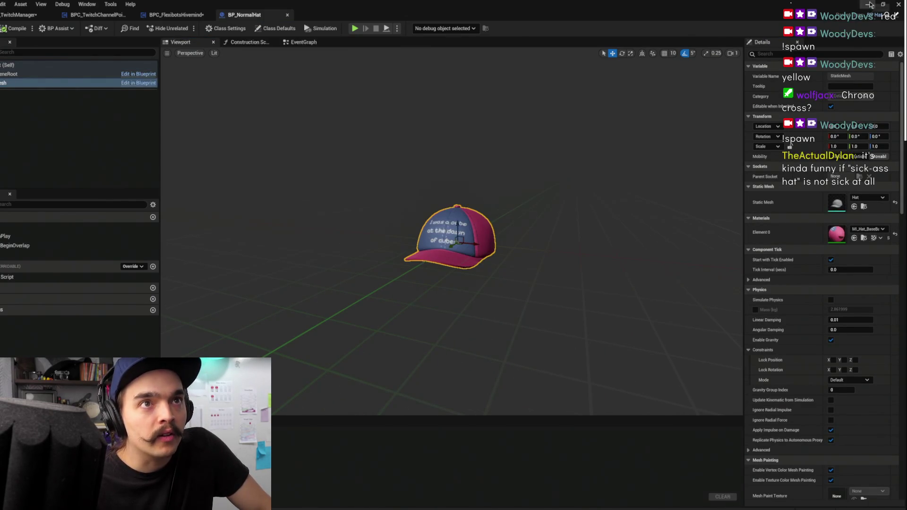
pyautogui.click(868, 4)
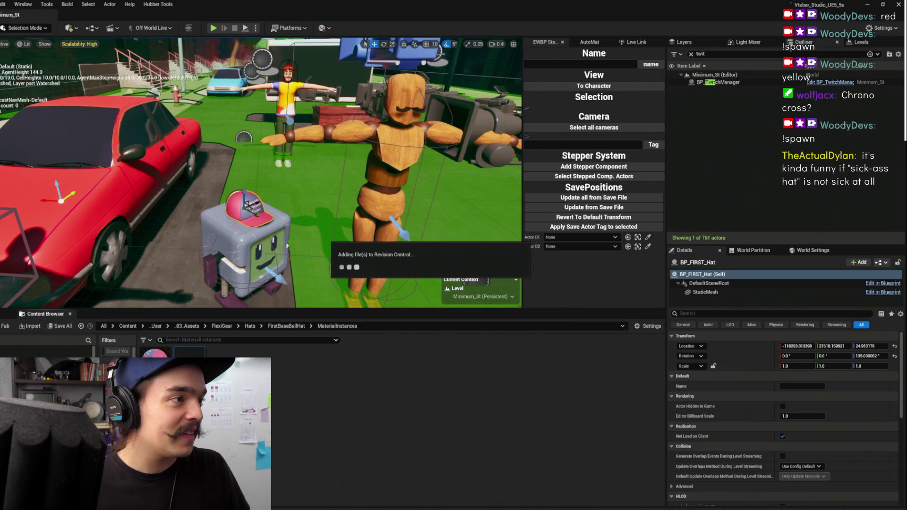
# - Open MI_SickAssHat and clear its base colour texture
pyautogui.doubleClick(189, 359)
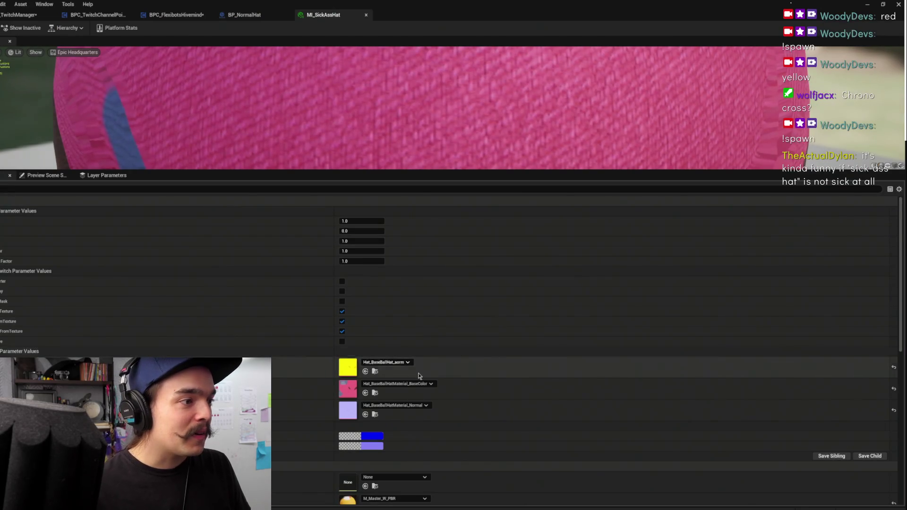
pyautogui.click(394, 383)
pyautogui.click(390, 251)
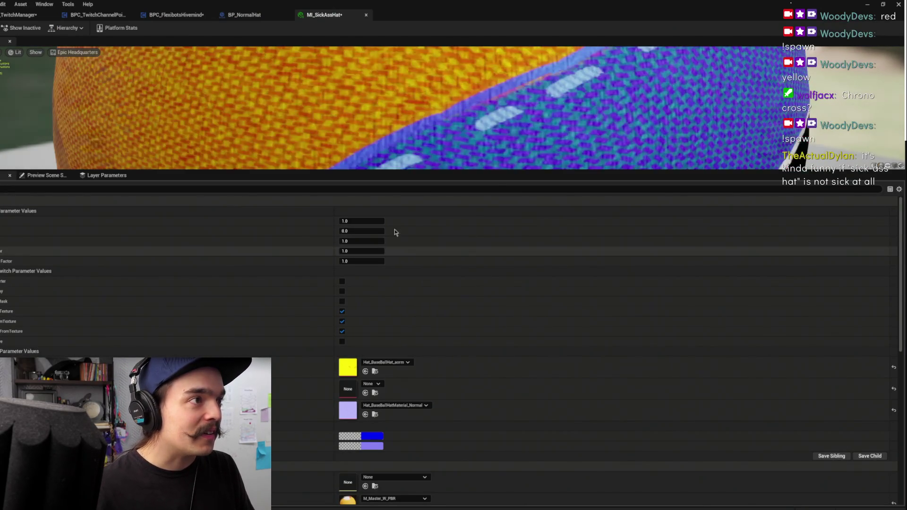
pyautogui.moveTo(406, 104); pyautogui.dragTo(283, 107)
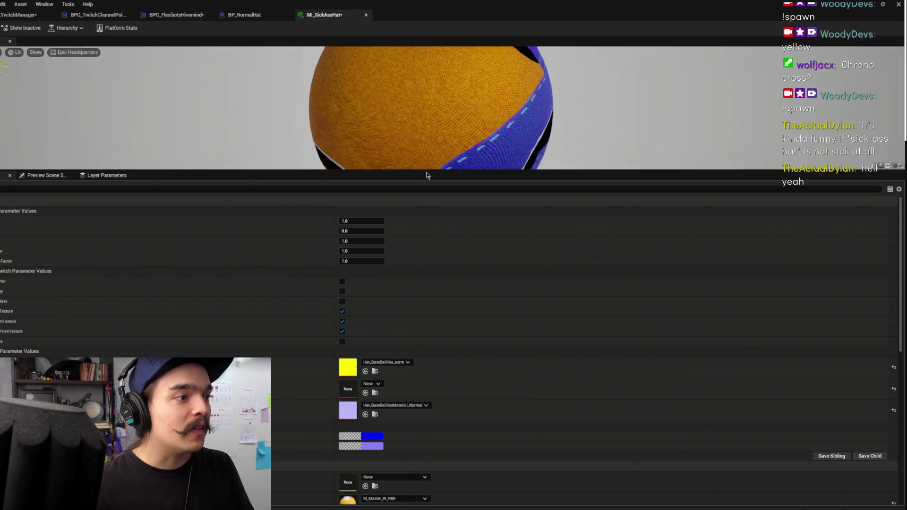
# - Assign a dict_16 texture to the empty base colour slot
pyautogui.click(373, 385)
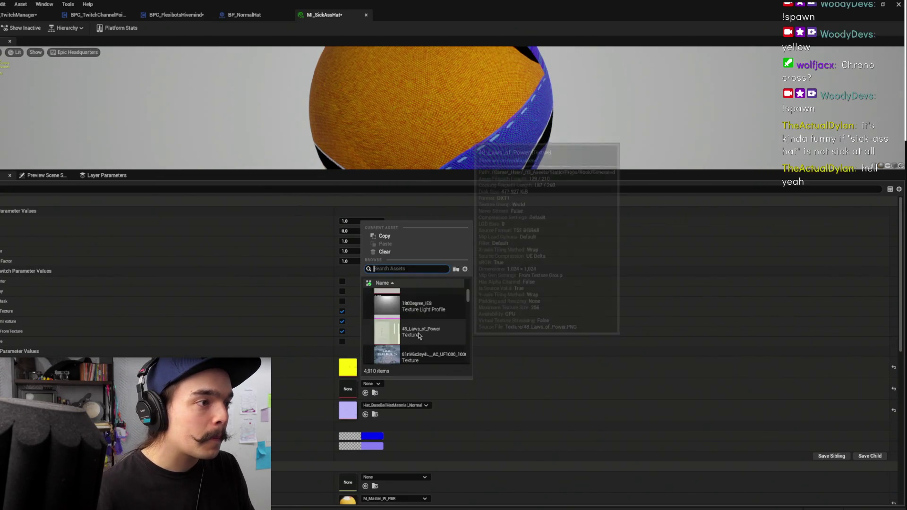
pyautogui.scroll(-5, 428, 327)
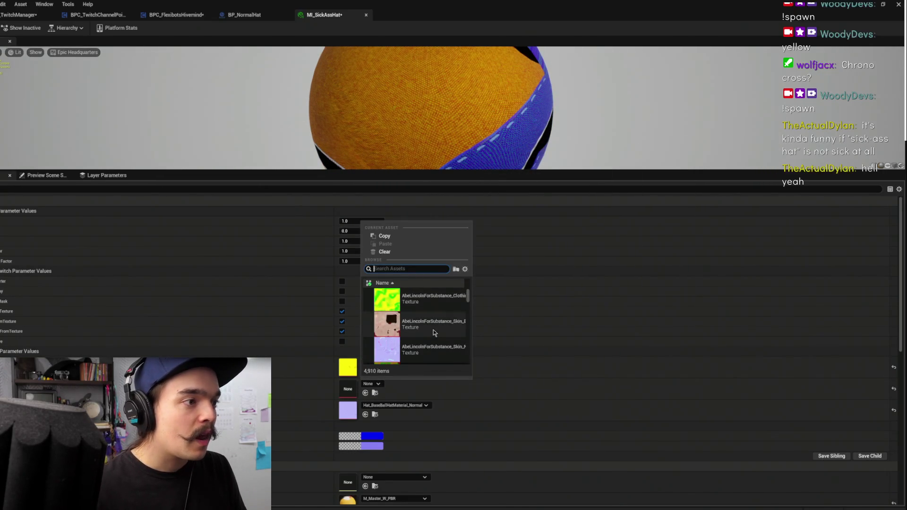
pyautogui.scroll(-8, 436, 325)
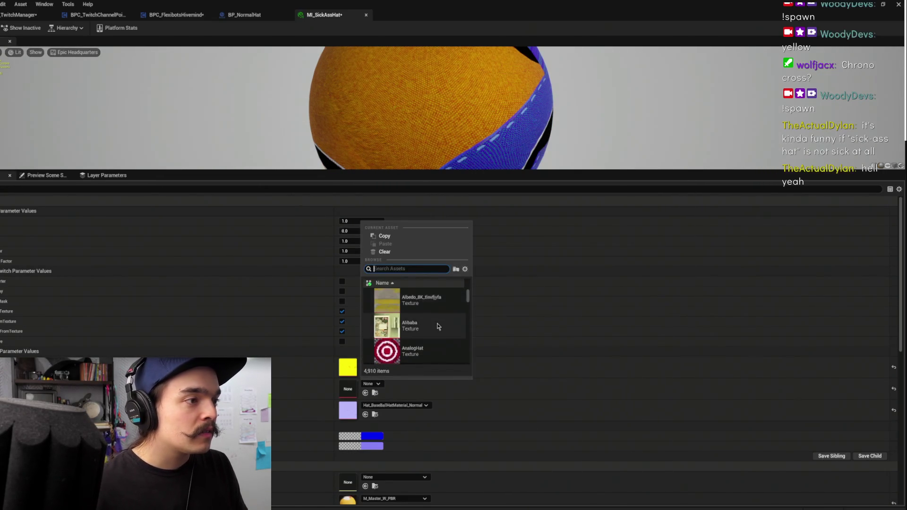
pyautogui.scroll(-6, 429, 328)
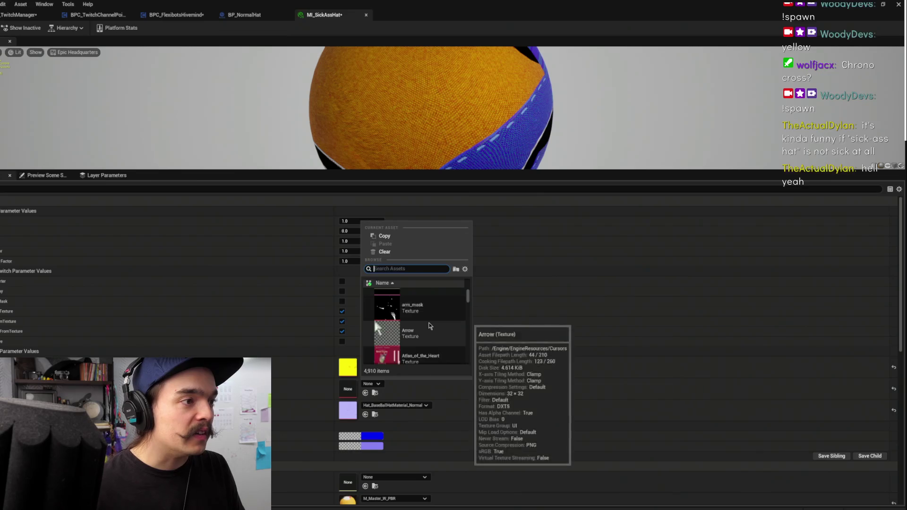
pyautogui.scroll(-2, 428, 326)
pyautogui.moveTo(469, 297)
pyautogui.mouseDown()
pyautogui.moveTo(467, 331)
pyautogui.moveTo(449, 337)
pyautogui.mouseUp()
pyautogui.scroll(-2, 425, 331)
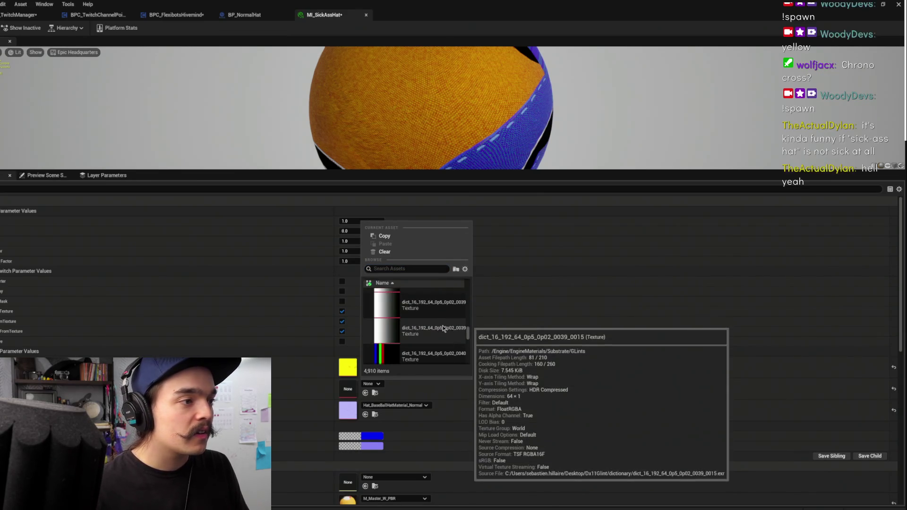
pyautogui.scroll(-2, 425, 323)
pyautogui.scroll(-2, 430, 318)
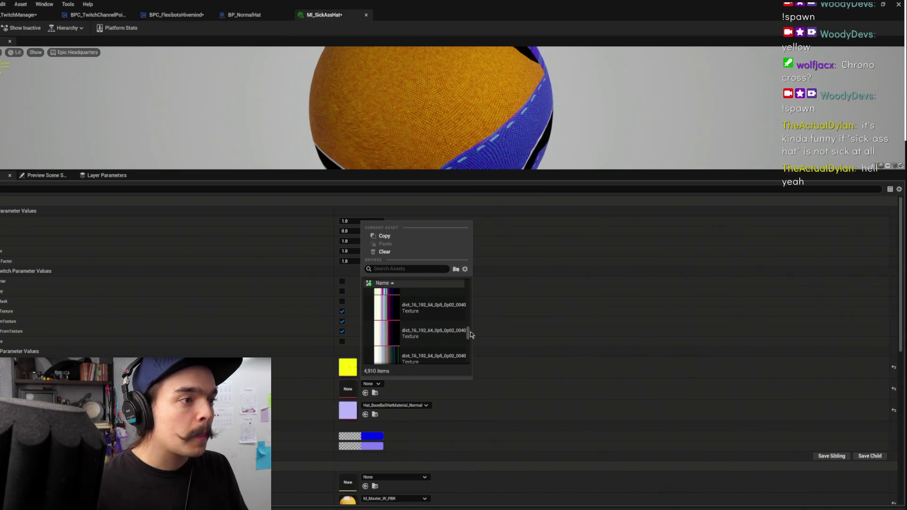
pyautogui.click(466, 336)
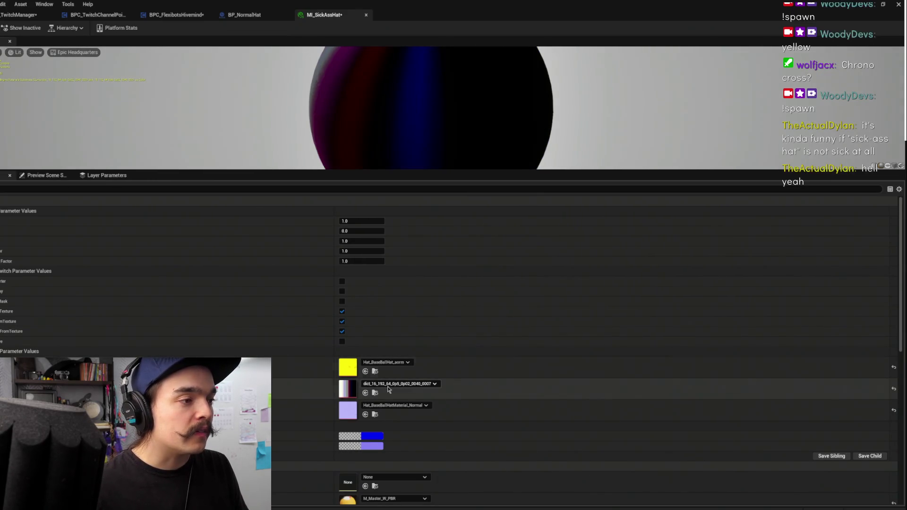
# - Replace the base colour texture with WhiteSquareTexture and save MI_SickAssHat
pyautogui.click(402, 383)
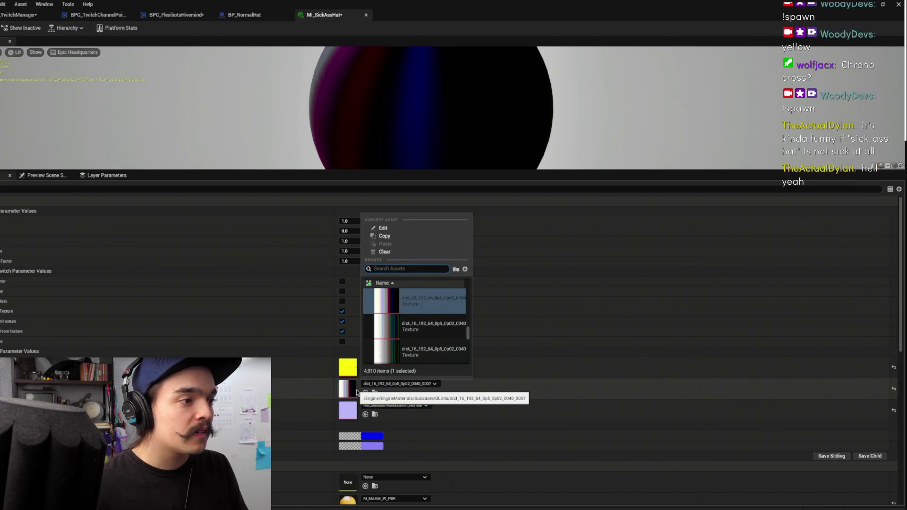
pyautogui.scroll(-4, 434, 336)
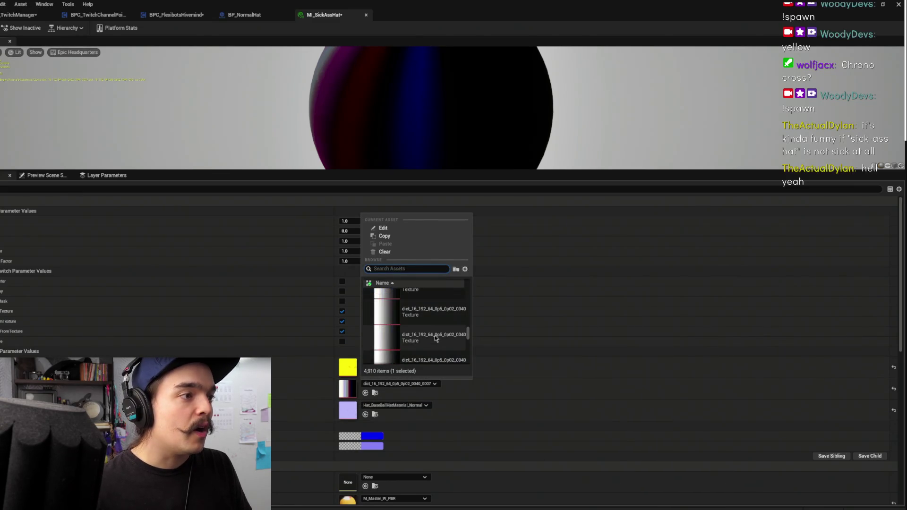
pyautogui.moveTo(467, 330); pyautogui.dragTo(464, 360)
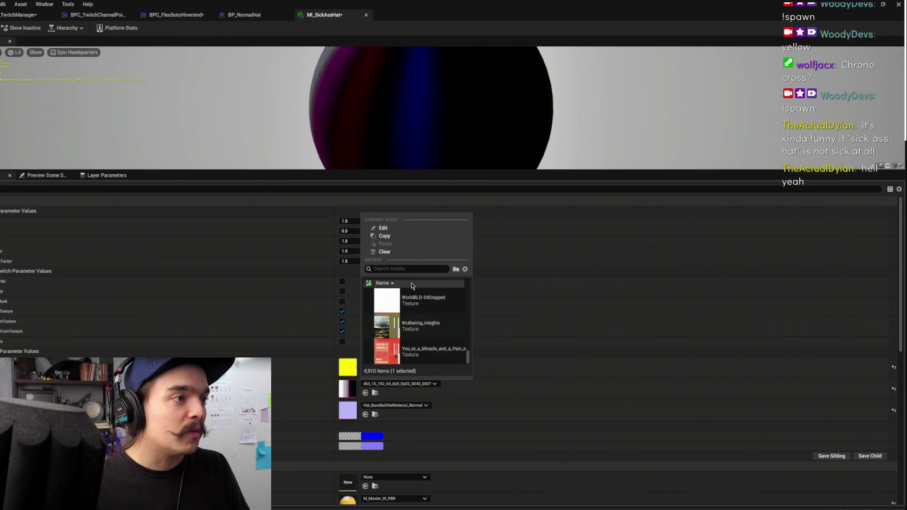
pyautogui.scroll(3, 422, 339)
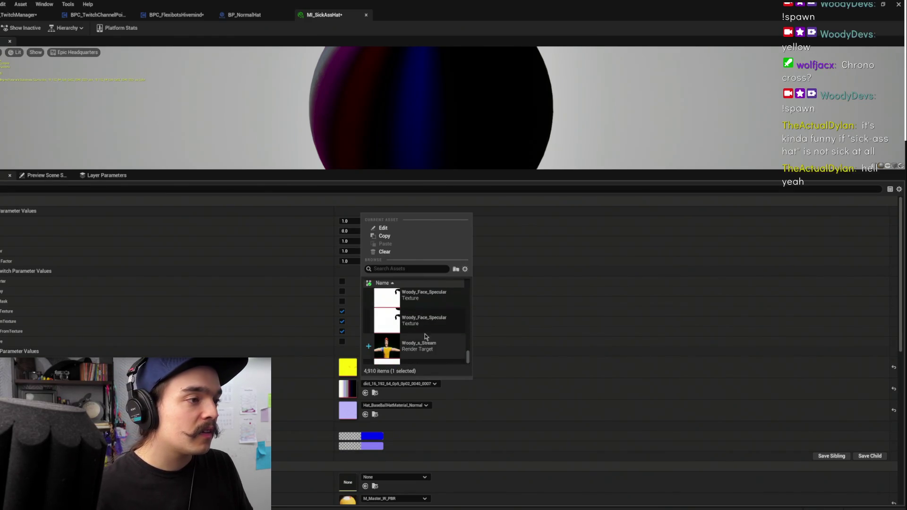
pyautogui.scroll(2, 439, 338)
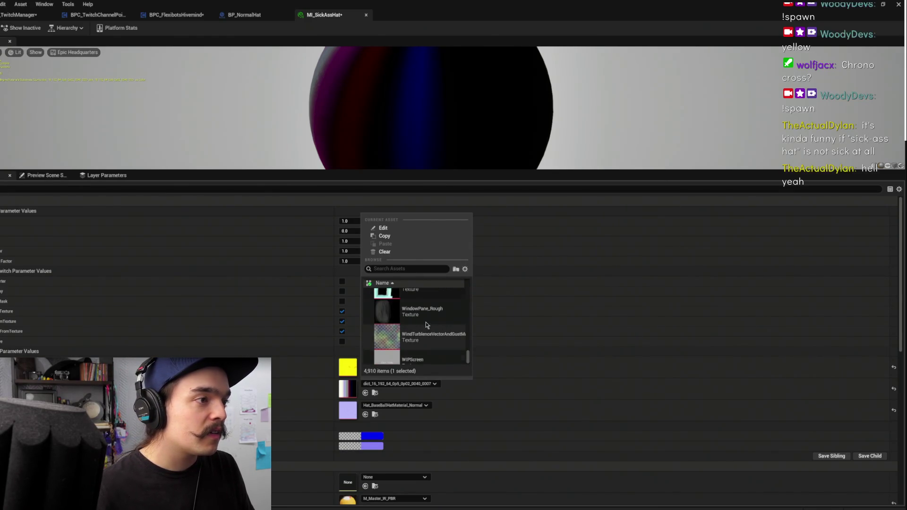
pyautogui.scroll(1, 427, 324)
pyautogui.scroll(2, 411, 314)
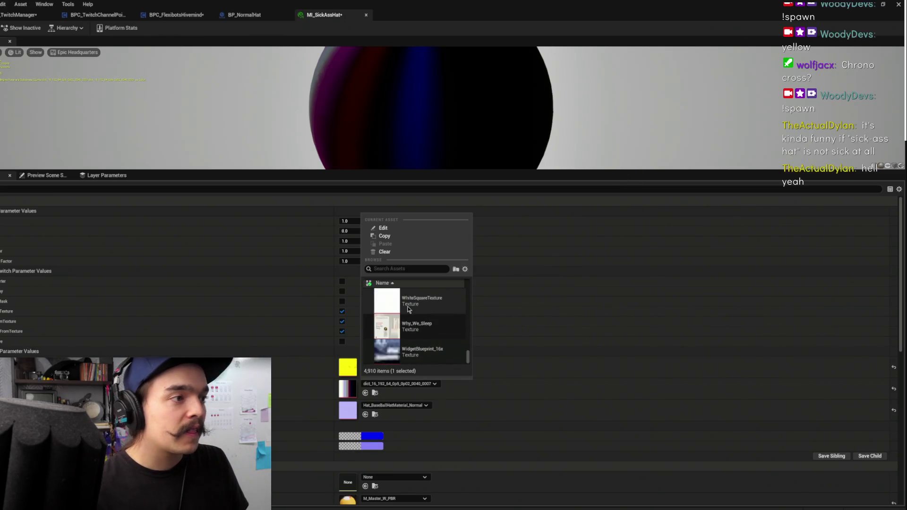
pyautogui.scroll(1, 404, 311)
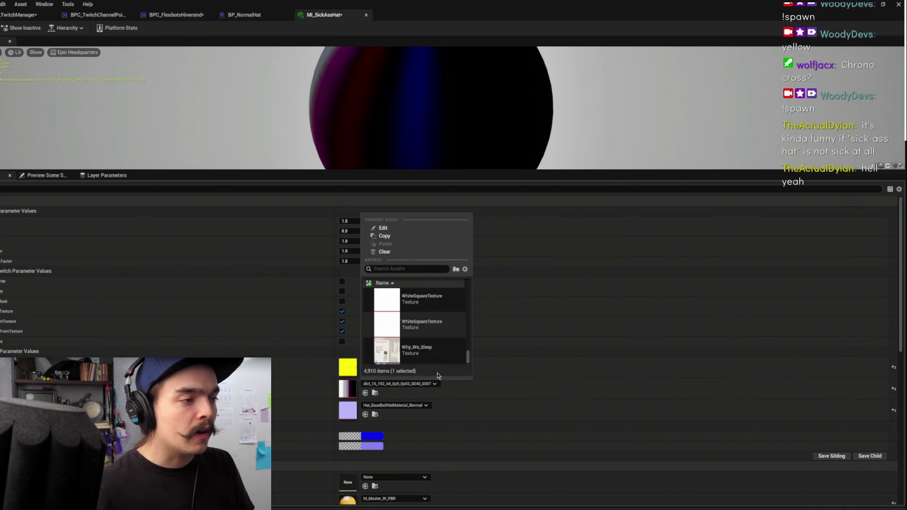
pyautogui.press('Return')
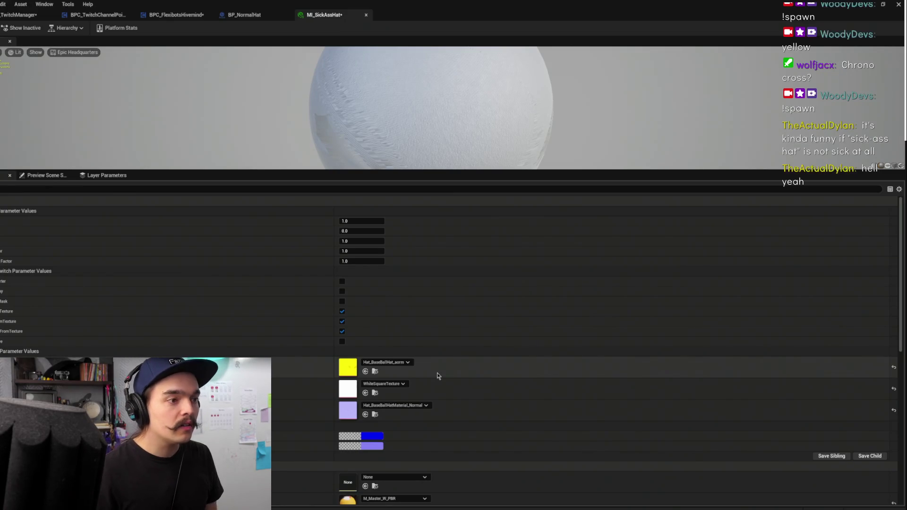
pyautogui.hotkey('ctrl', 's')
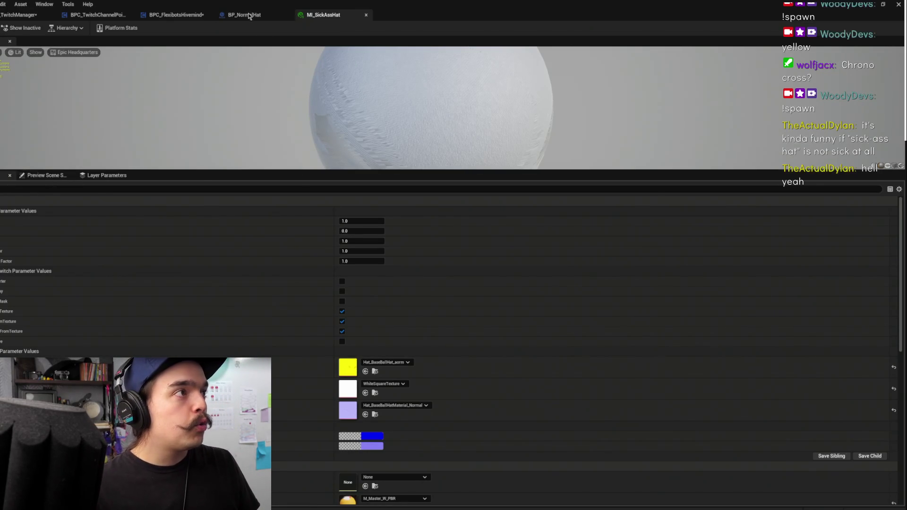
pyautogui.click(250, 16)
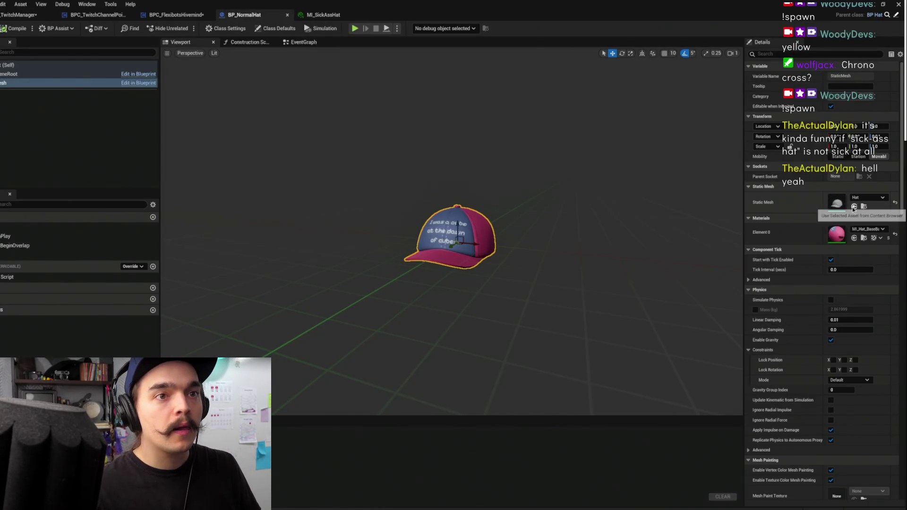
# - Assign MI_SickAssHat to the hat mesh's Element 0, frame the white cap, and save BP_NormalHat
pyautogui.click(854, 239)
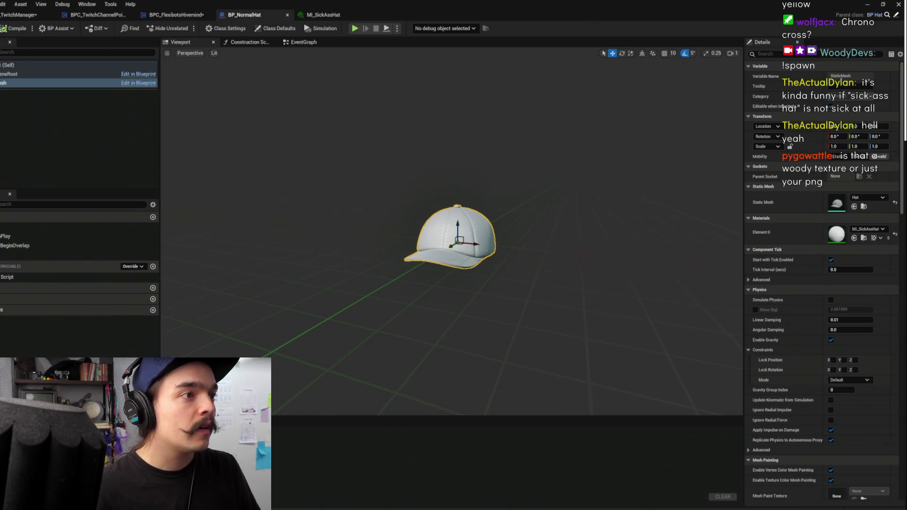
pyautogui.scroll(5, 385, 163)
pyautogui.press('f')
pyautogui.scroll(6, 473, 236)
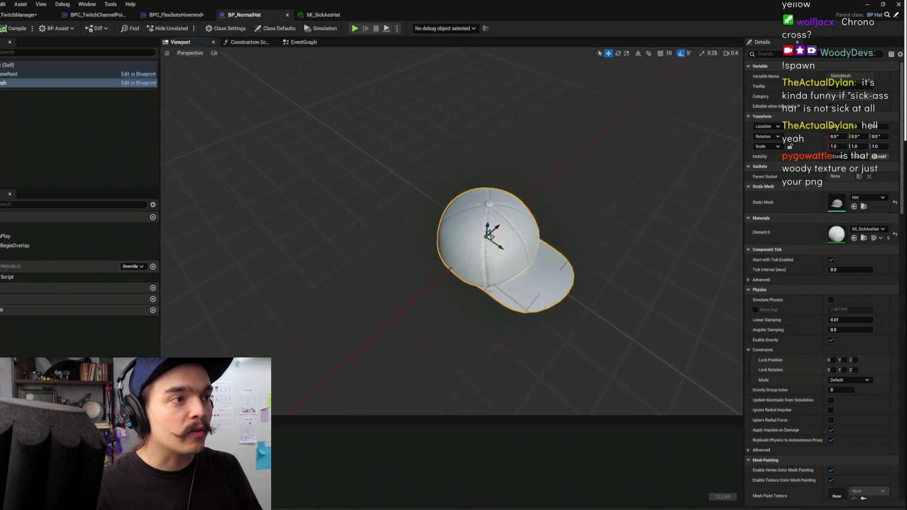
pyautogui.scroll(-3, 472, 236)
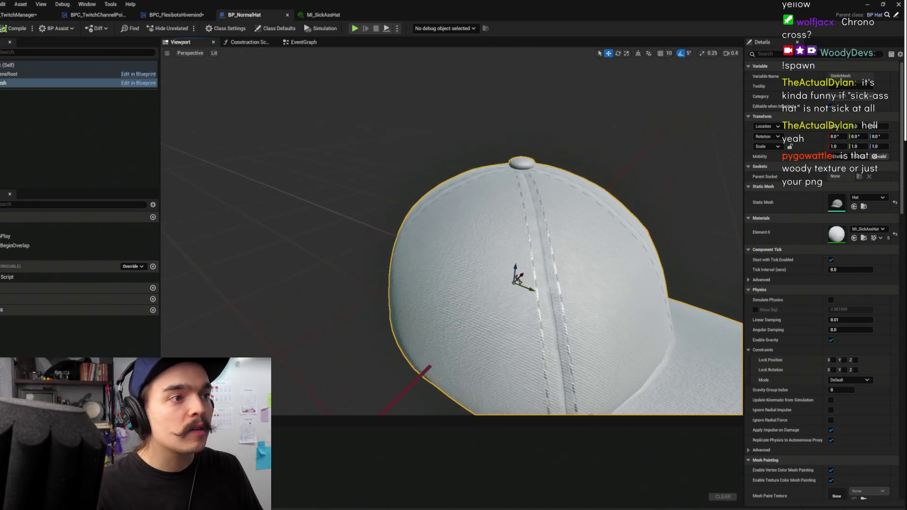
pyautogui.scroll(-8, 473, 236)
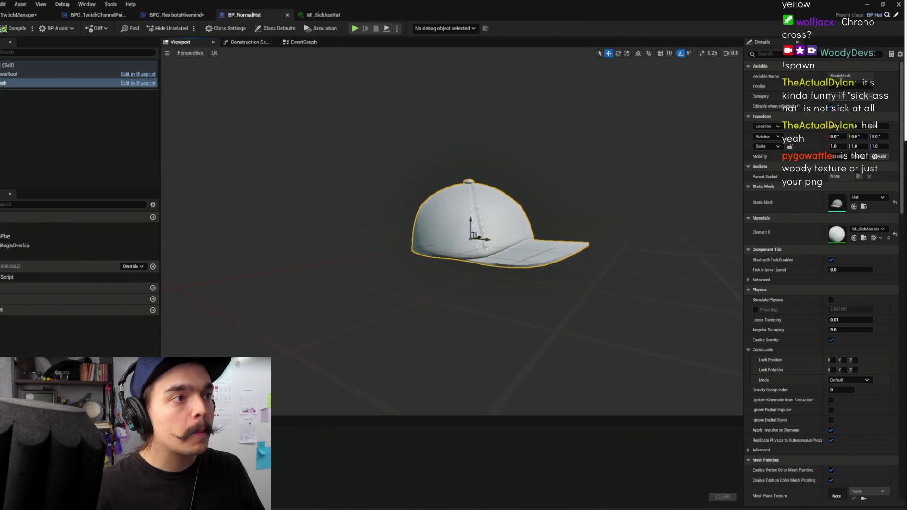
pyautogui.hotkey('ctrl', 's')
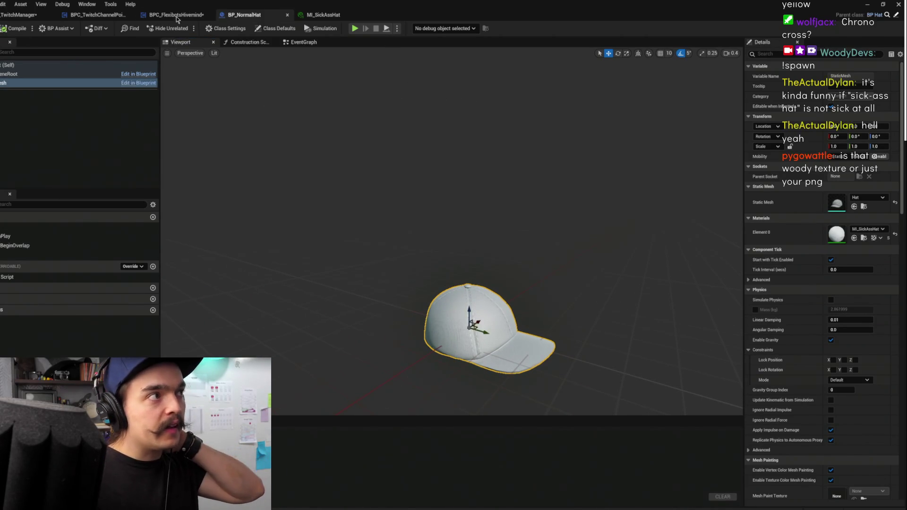
pyautogui.click(97, 15)
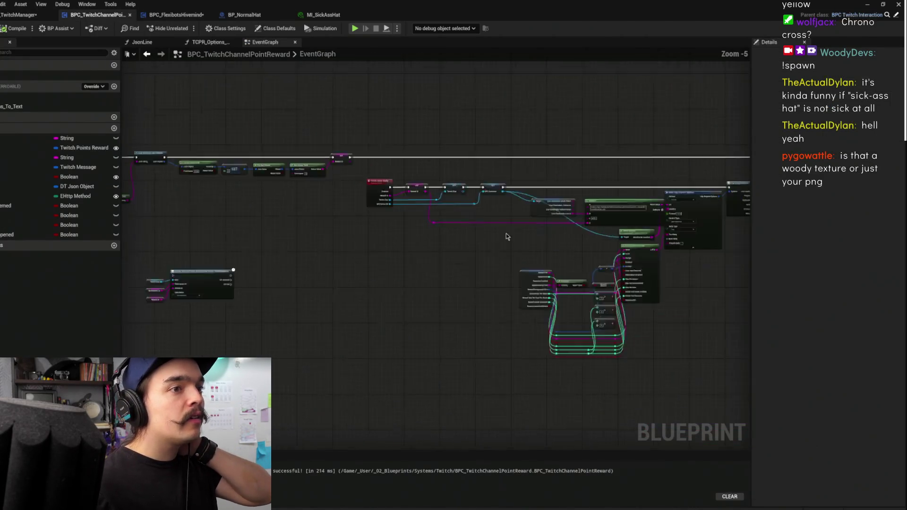
# - Review BP_TwitchManager's EventGraph, nudging the ADD and CPRs Called nodes slightly right
pyautogui.scroll(-5, 491, 236)
pyautogui.click(19, 15)
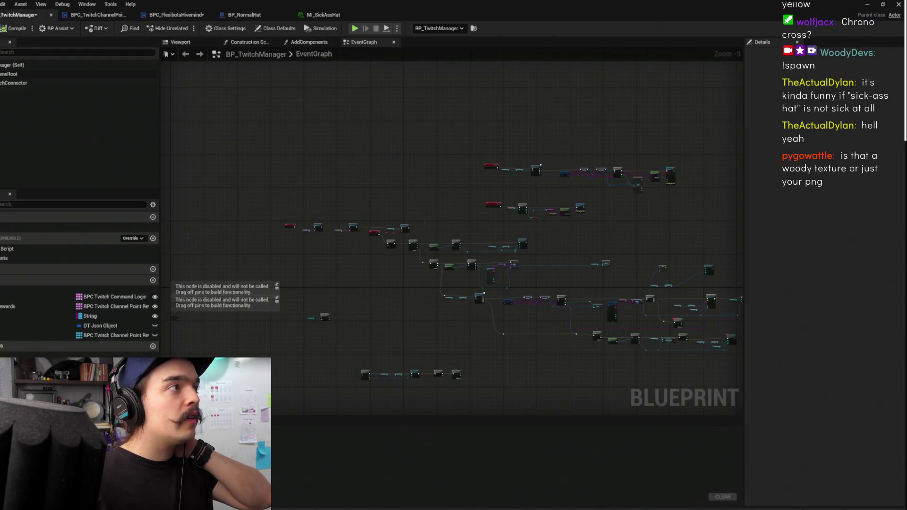
pyautogui.scroll(7, 433, 222)
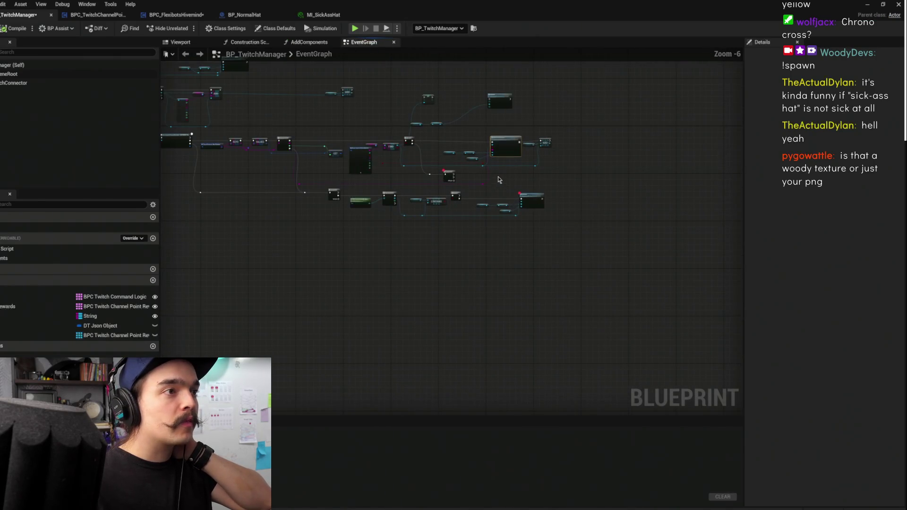
pyautogui.moveTo(492, 129)
pyautogui.mouseDown()
pyautogui.moveTo(396, 157)
pyautogui.moveTo(546, 215)
pyautogui.mouseUp()
pyautogui.moveTo(509, 184); pyautogui.dragTo(555, 196)
pyautogui.click(509, 146)
pyautogui.scroll(-6, 507, 143)
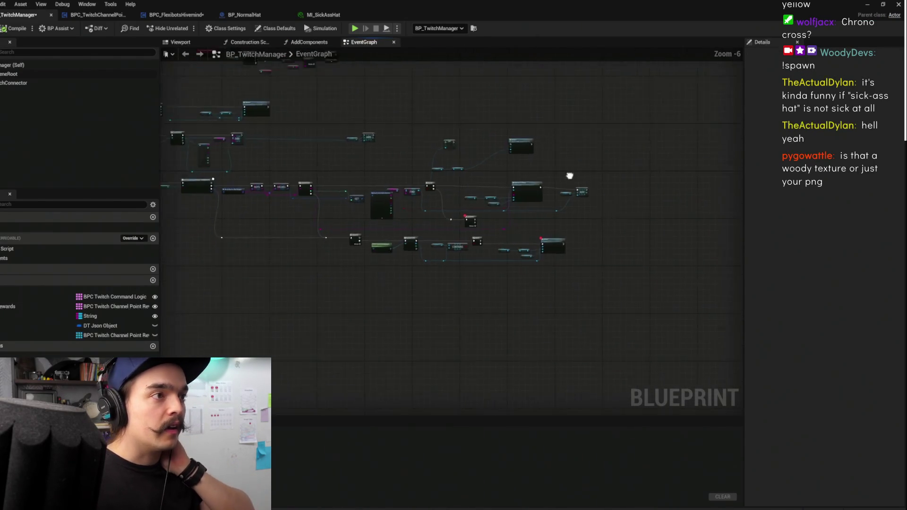
pyautogui.scroll(4, 414, 168)
pyautogui.scroll(-3, 409, 168)
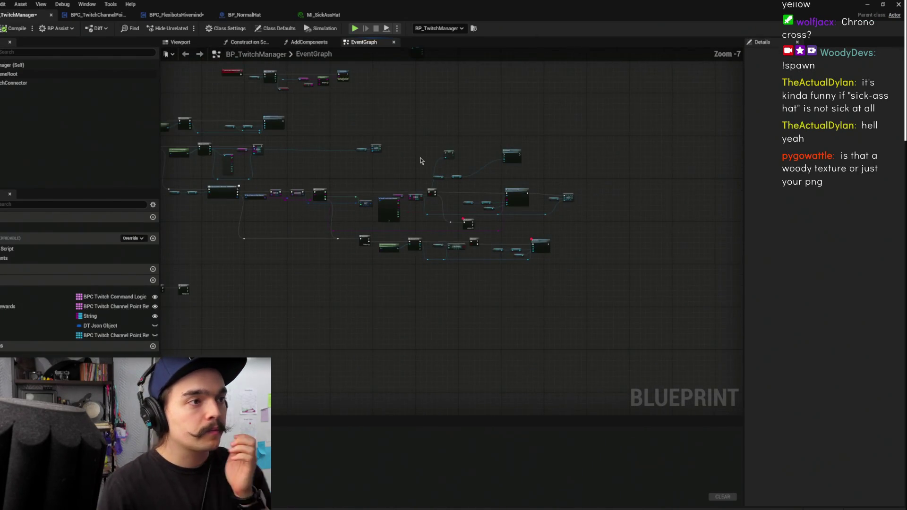
pyautogui.moveTo(384, 186)
pyautogui.mouseDown()
pyautogui.moveTo(416, 222)
pyautogui.moveTo(478, 336)
pyautogui.mouseUp()
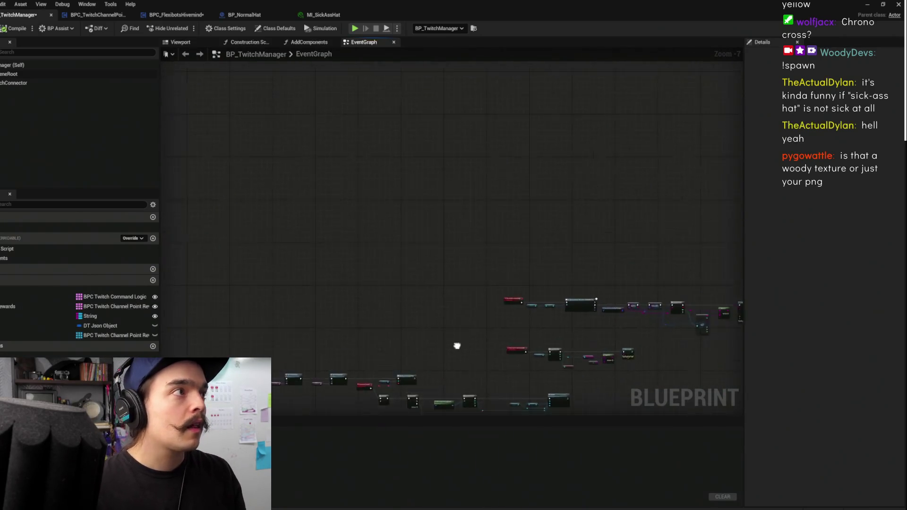
pyautogui.click(171, 15)
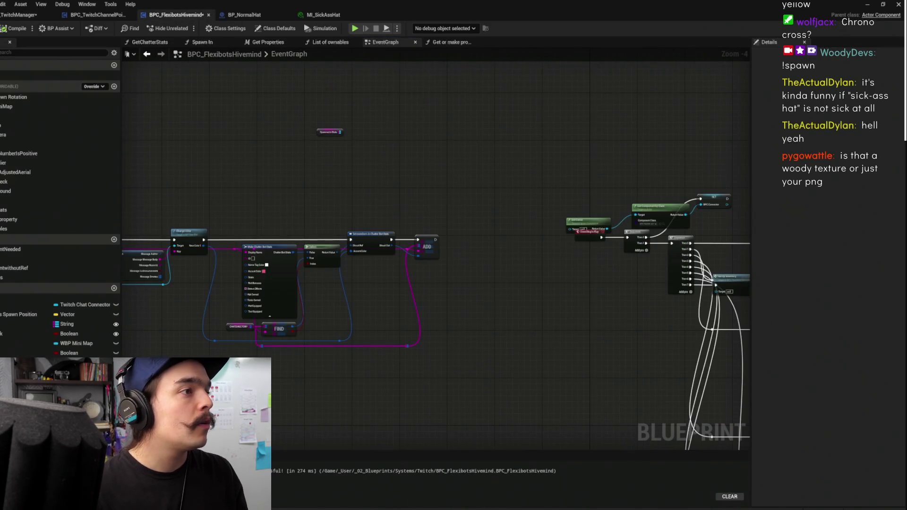
# - Regroup the Set members, Make Chatter Bot Stats and CHATDIRECTORY nodes into a compact cluster
pyautogui.moveTo(396, 193); pyautogui.dragTo(589, 200)
pyautogui.scroll(1, 536, 192)
pyautogui.moveTo(536, 192); pyautogui.dragTo(435, 148)
pyautogui.moveTo(340, 135); pyautogui.dragTo(604, 319)
pyautogui.scroll(3, 635, 248)
pyautogui.moveTo(600, 228); pyautogui.dragTo(664, 308)
pyautogui.moveTo(553, 196)
pyautogui.mouseDown()
pyautogui.moveTo(562, 198)
pyautogui.moveTo(562, 176)
pyautogui.moveTo(588, 186)
pyautogui.mouseUp()
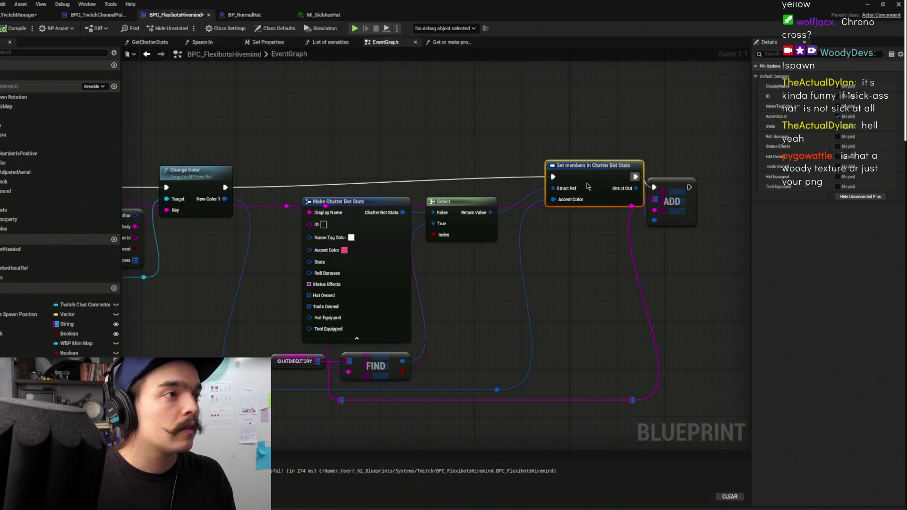
pyautogui.moveTo(435, 152); pyautogui.dragTo(452, 148)
pyautogui.moveTo(401, 245)
pyautogui.mouseDown()
pyautogui.moveTo(381, 98)
pyautogui.moveTo(407, 90)
pyautogui.mouseUp()
pyautogui.scroll(-3, 408, 89)
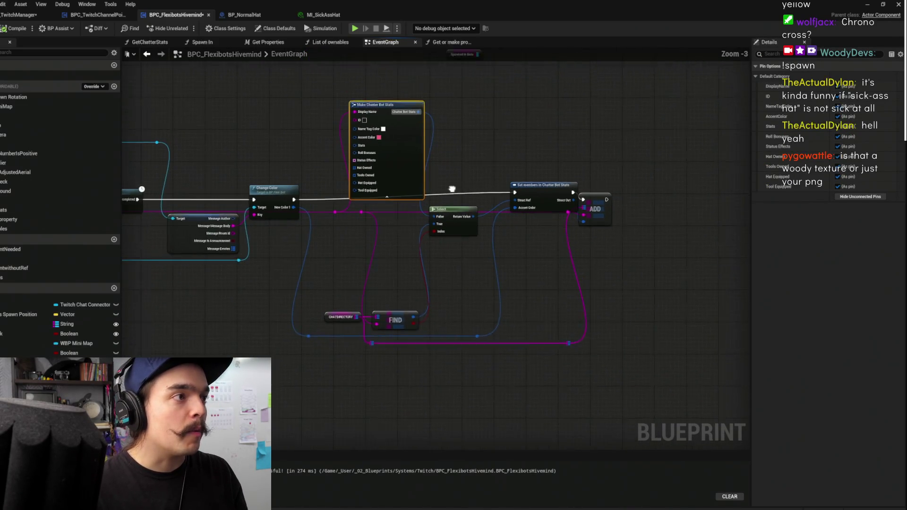
pyautogui.moveTo(327, 332); pyautogui.dragTo(361, 310)
# - Collapse the stats lookup nodes and reroutes into one node and wire it to ADD
pyautogui.moveTo(327, 100)
pyautogui.mouseDown()
pyautogui.moveTo(406, 293)
pyautogui.moveTo(458, 384)
pyautogui.mouseUp()
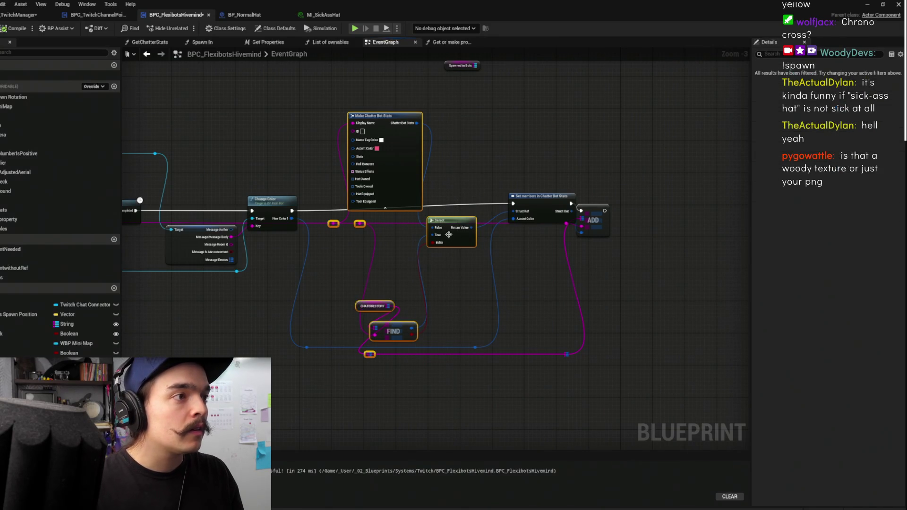
pyautogui.rightClick(452, 243)
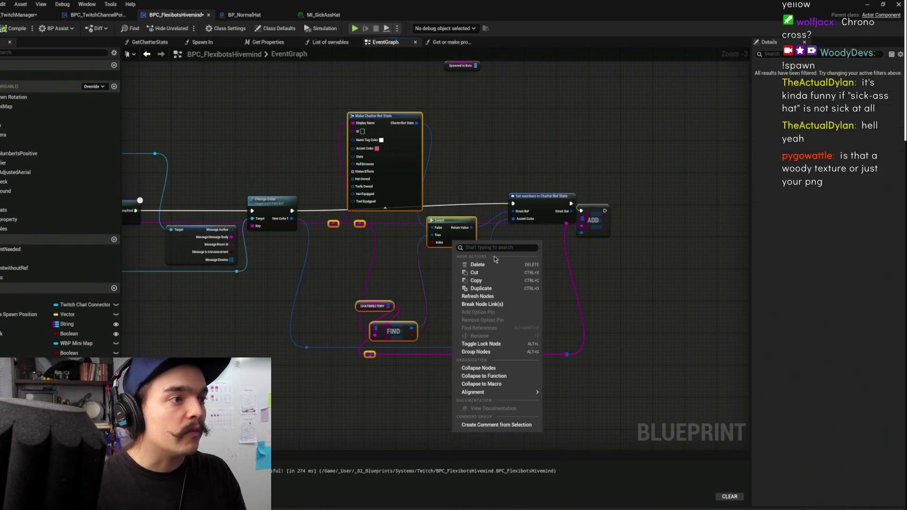
pyautogui.click(520, 383)
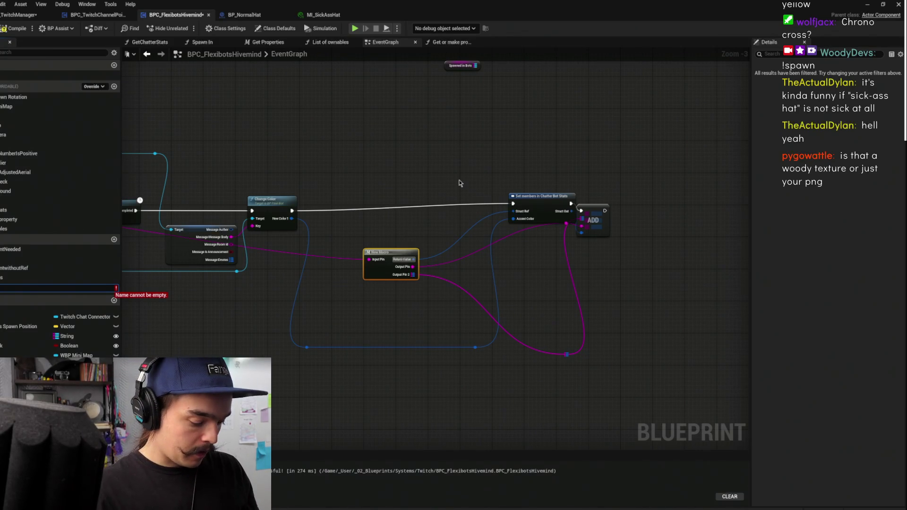
pyautogui.moveTo(461, 183)
pyautogui.mouseDown()
pyautogui.moveTo(761, 312)
pyautogui.moveTo(574, 314)
pyautogui.moveTo(426, 295)
pyautogui.moveTo(426, 279)
pyautogui.mouseUp()
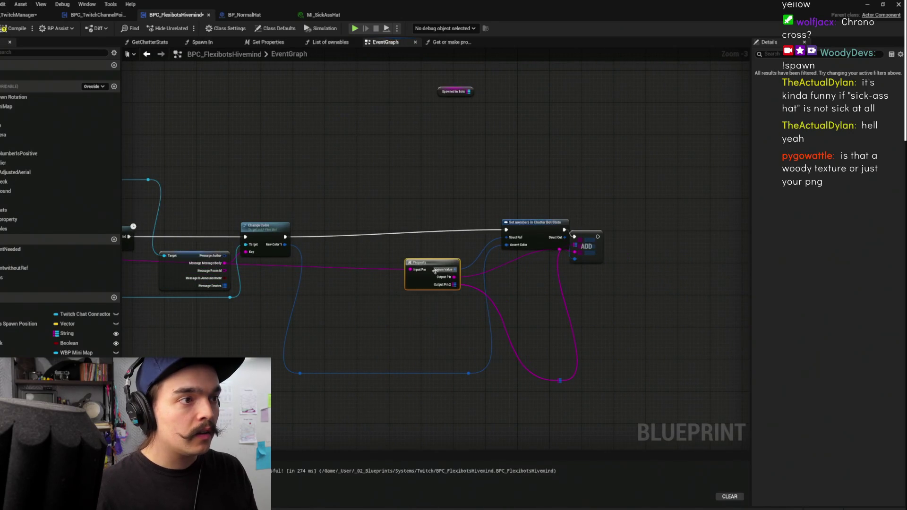
pyautogui.moveTo(586, 242); pyautogui.dragTo(616, 249)
pyautogui.moveTo(662, 191)
pyautogui.mouseDown()
pyautogui.moveTo(632, 223)
pyautogui.moveTo(421, 366)
pyautogui.moveTo(405, 362)
pyautogui.mouseUp()
# - Open the Spawn In function graph and shift Get Chatter Stats down-left
pyautogui.scroll(-5, 581, 371)
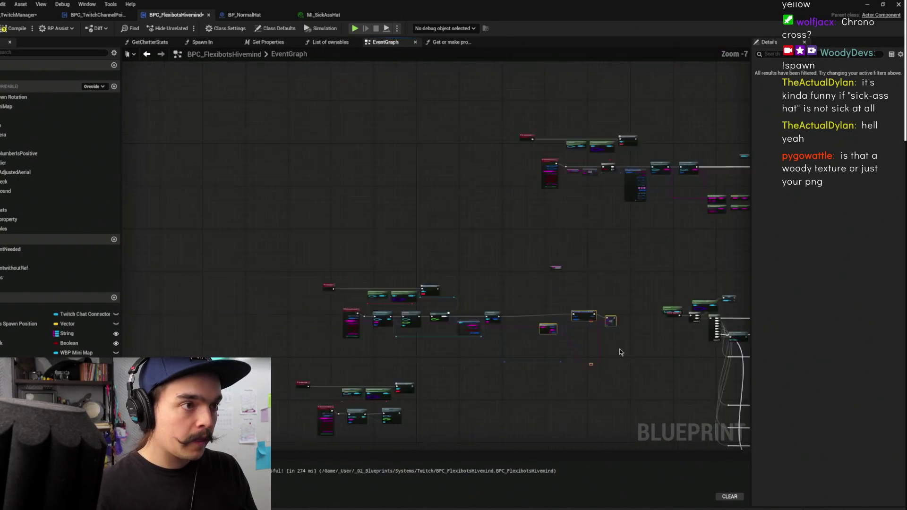
pyautogui.scroll(4, 347, 292)
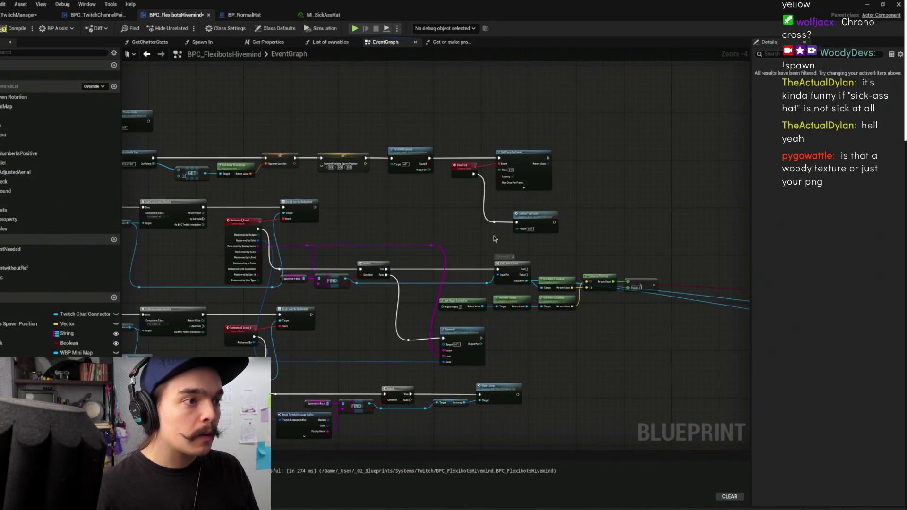
pyautogui.doubleClick(467, 331)
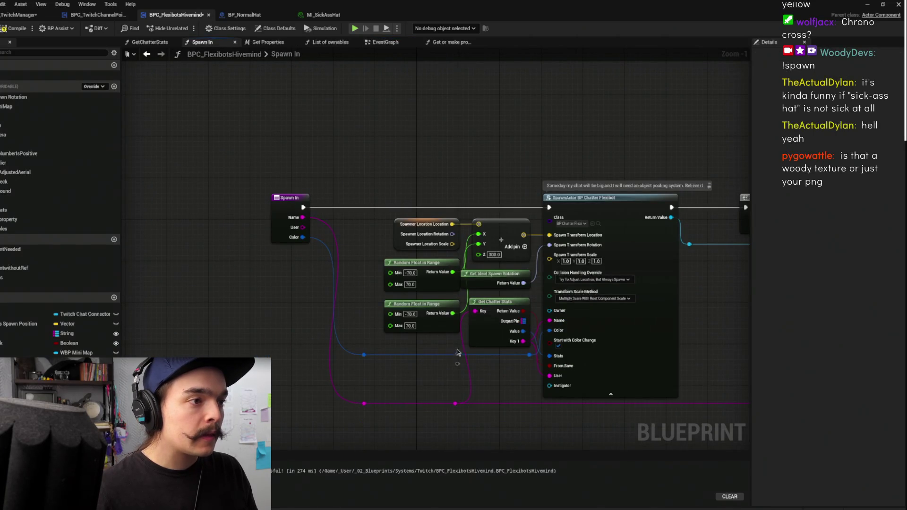
pyautogui.moveTo(514, 339)
pyautogui.mouseDown()
pyautogui.moveTo(485, 388)
pyautogui.moveTo(482, 329)
pyautogui.moveTo(483, 346)
pyautogui.mouseUp()
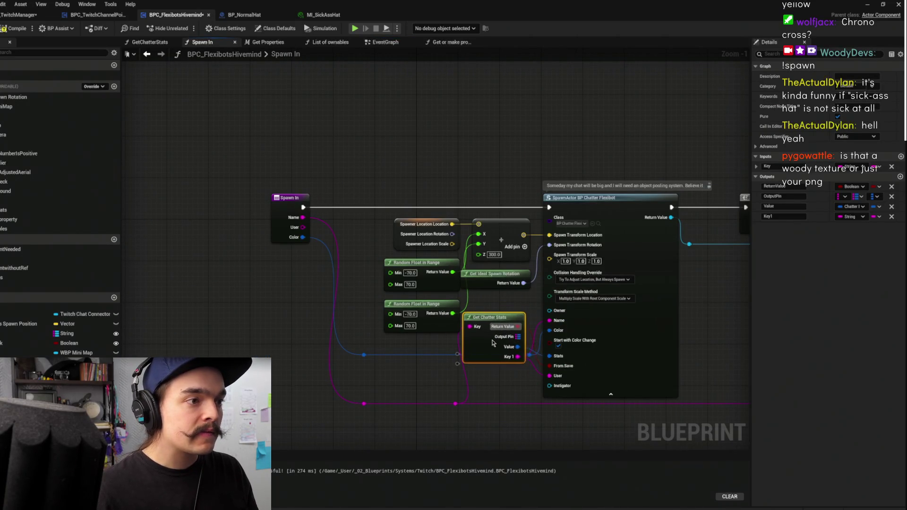
# - Inspect the Get Chatter Stats function, then return to the Hivemind EventGraph
pyautogui.doubleClick(483, 346)
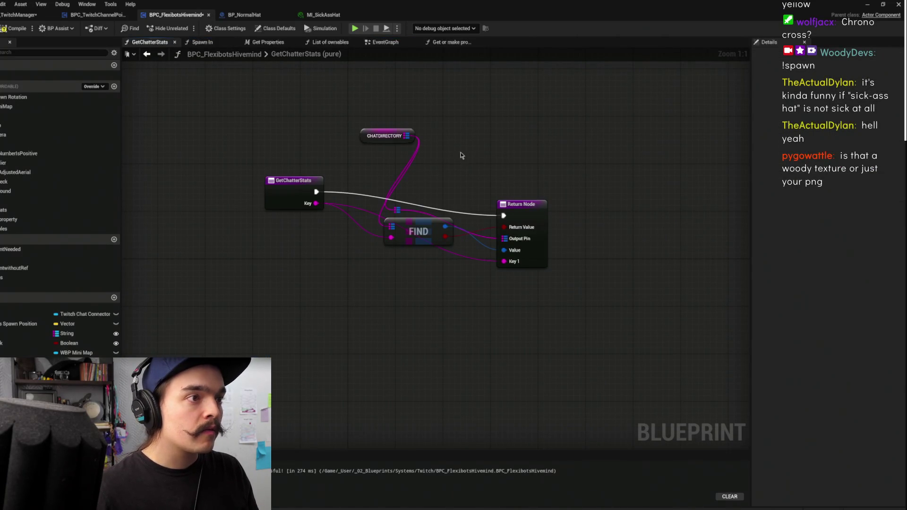
pyautogui.click(146, 54)
pyautogui.scroll(-5, 425, 151)
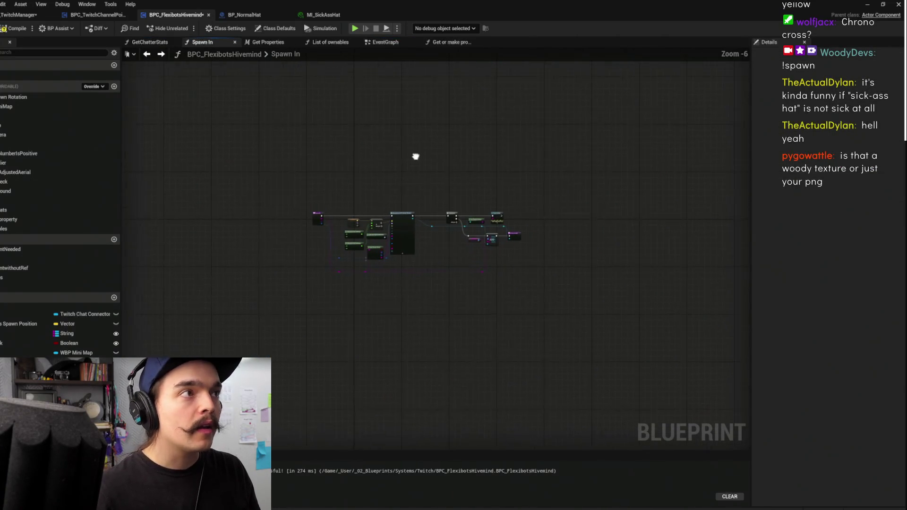
pyautogui.click(386, 42)
pyautogui.scroll(-2, 454, 225)
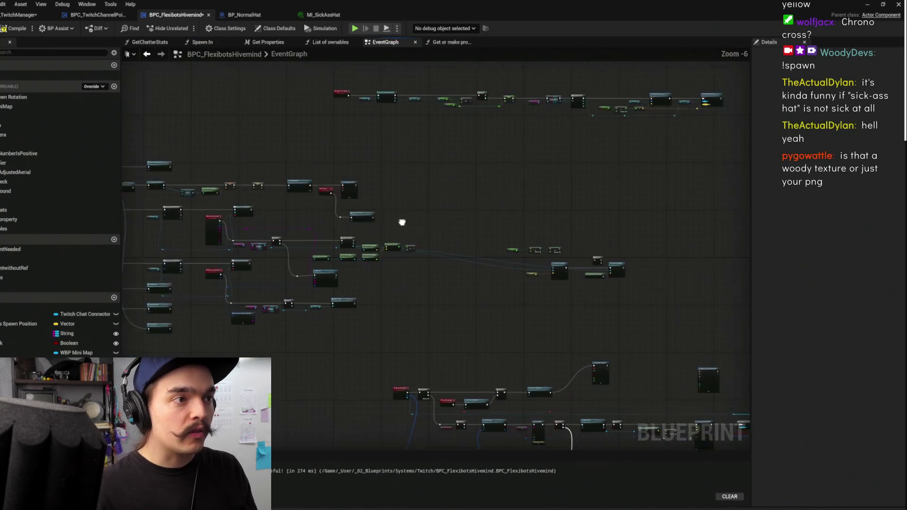
pyautogui.scroll(1, 454, 290)
# - Box-select the middle node group and move it up and to the left
pyautogui.moveTo(371, 218); pyautogui.dragTo(619, 336)
pyautogui.moveTo(492, 279); pyautogui.dragTo(469, 180)
pyautogui.click(531, 260)
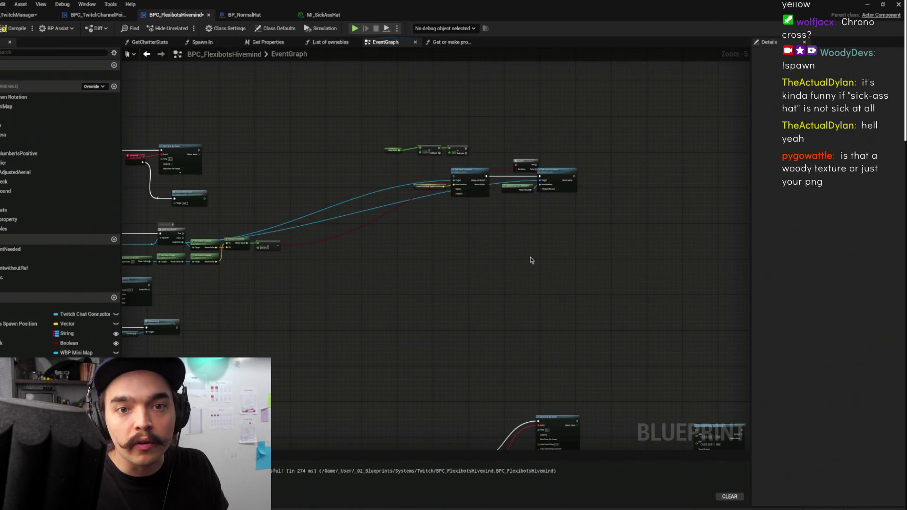
pyautogui.moveTo(526, 253)
pyautogui.mouseDown()
pyautogui.moveTo(546, 211)
pyautogui.moveTo(714, 218)
pyautogui.moveTo(575, 219)
pyautogui.moveTo(618, 237)
pyautogui.moveTo(633, 227)
pyautogui.mouseUp()
# - Briefly check the MI_SickAssHat material instance, then return to BPC_FlexibotsHivemind
pyautogui.click(323, 14)
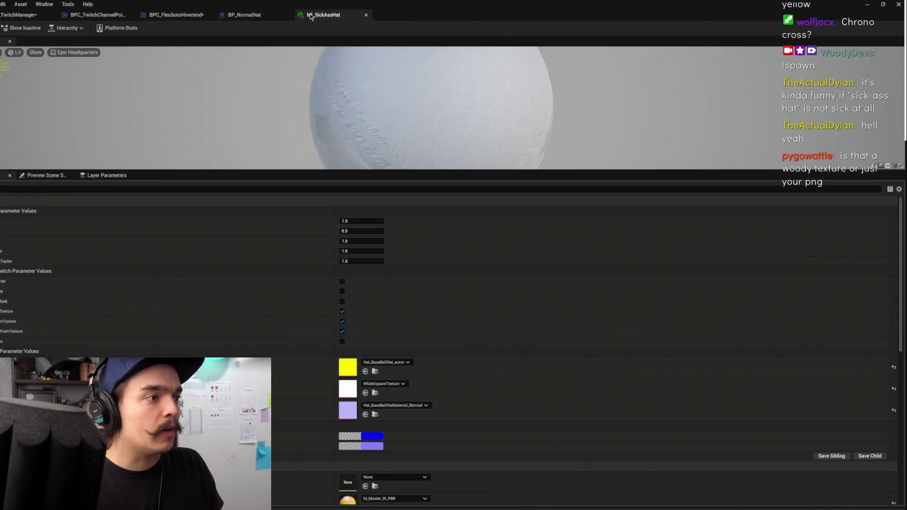
pyautogui.click(193, 16)
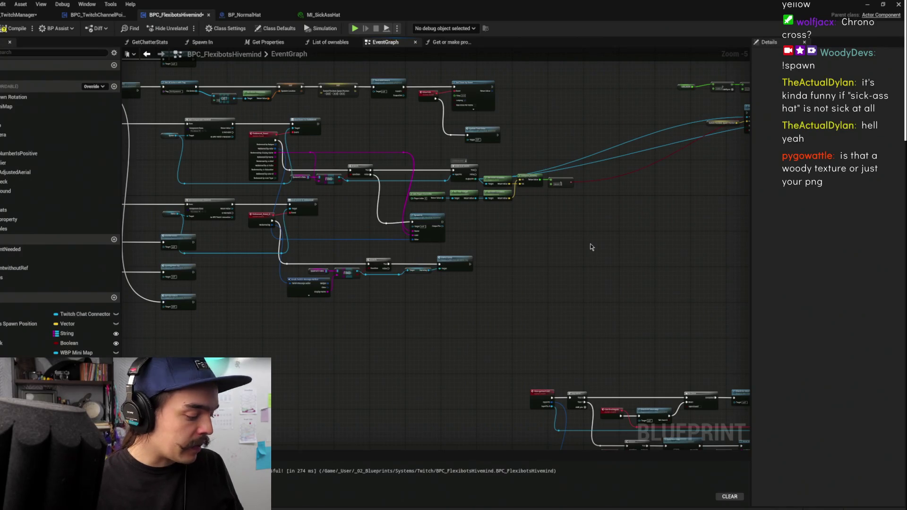
pyautogui.scroll(-2, 588, 250)
# - Select the lower Branch, FIND and Status Loop row and move it down-left
pyautogui.moveTo(466, 225)
pyautogui.mouseDown()
pyautogui.moveTo(502, 180)
pyautogui.moveTo(455, 113)
pyautogui.moveTo(698, 334)
pyautogui.moveTo(834, 335)
pyautogui.moveTo(449, 227)
pyautogui.moveTo(350, 318)
pyautogui.moveTo(735, 339)
pyautogui.moveTo(708, 307)
pyautogui.mouseUp()
pyautogui.moveTo(602, 291); pyautogui.dragTo(626, 279)
pyautogui.scroll(4, 621, 278)
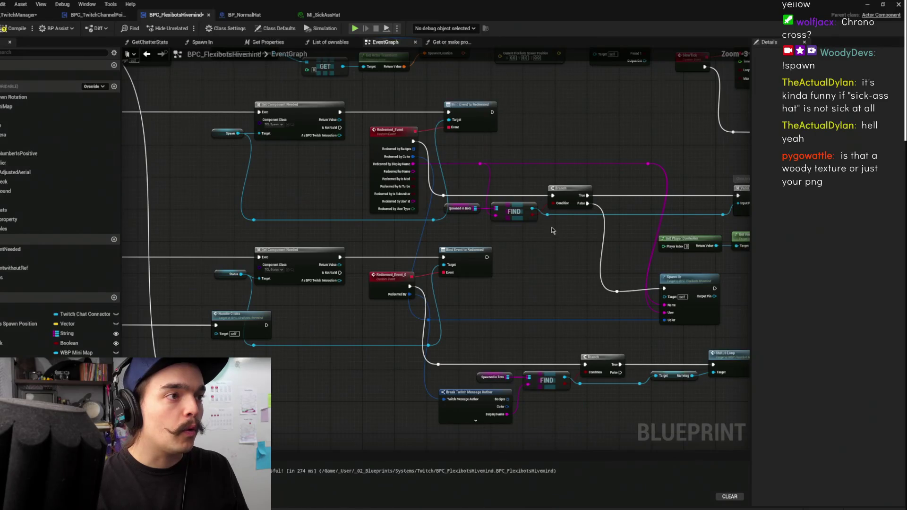
pyautogui.moveTo(472, 252); pyautogui.dragTo(427, 251)
pyautogui.moveTo(423, 399); pyautogui.dragTo(586, 330)
pyautogui.moveTo(673, 334); pyautogui.dragTo(283, 273)
pyautogui.moveTo(464, 274); pyautogui.dragTo(424, 314)
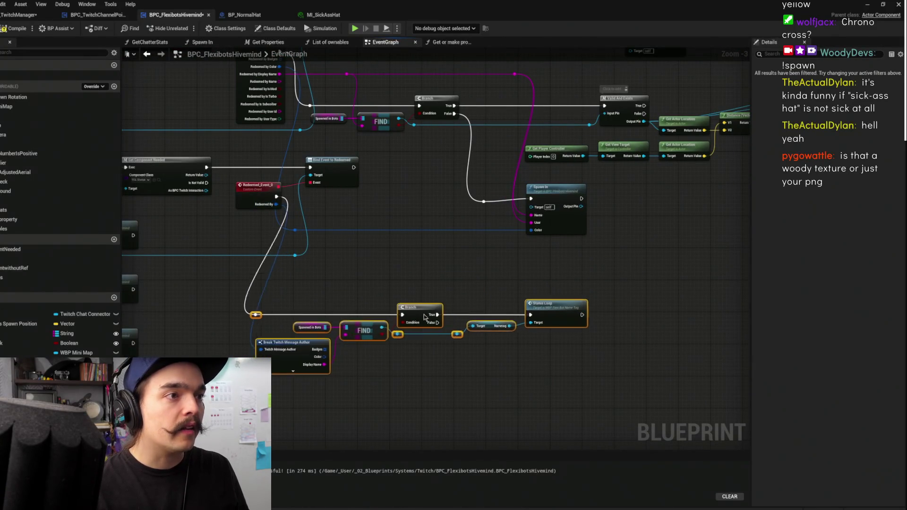
pyautogui.moveTo(631, 227)
pyautogui.mouseDown()
pyautogui.moveTo(439, 270)
pyautogui.moveTo(310, 244)
pyautogui.mouseUp()
# - Add a new Boolean variable named Freebies and open its type dropdown
pyautogui.scroll(1, 405, 248)
pyautogui.click(114, 297)
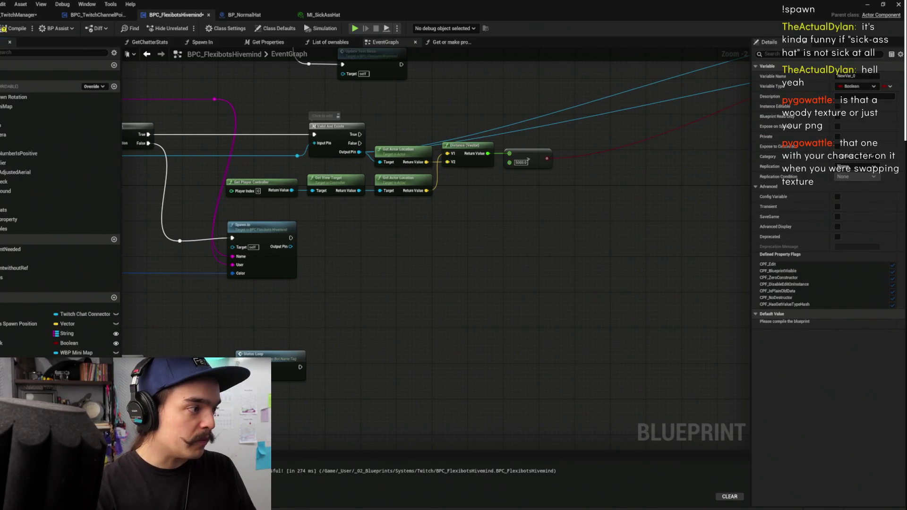
pyautogui.click(69, 343)
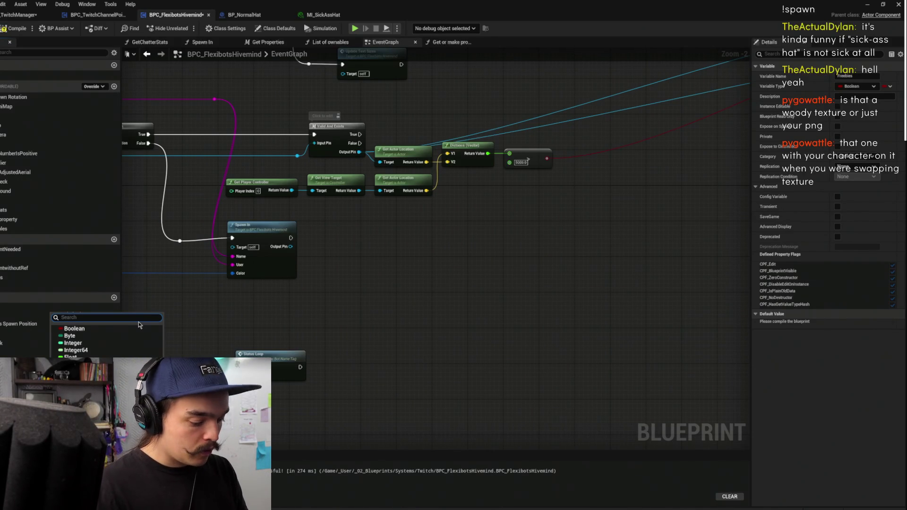
# - Set Freebies' type to Ownables, make it instance editable, and compile
pyautogui.write('bna')
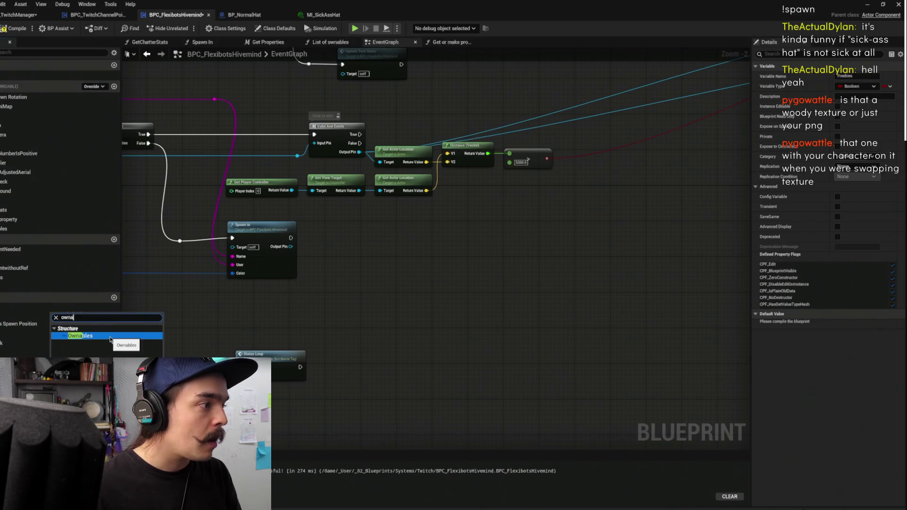
pyautogui.click(110, 337)
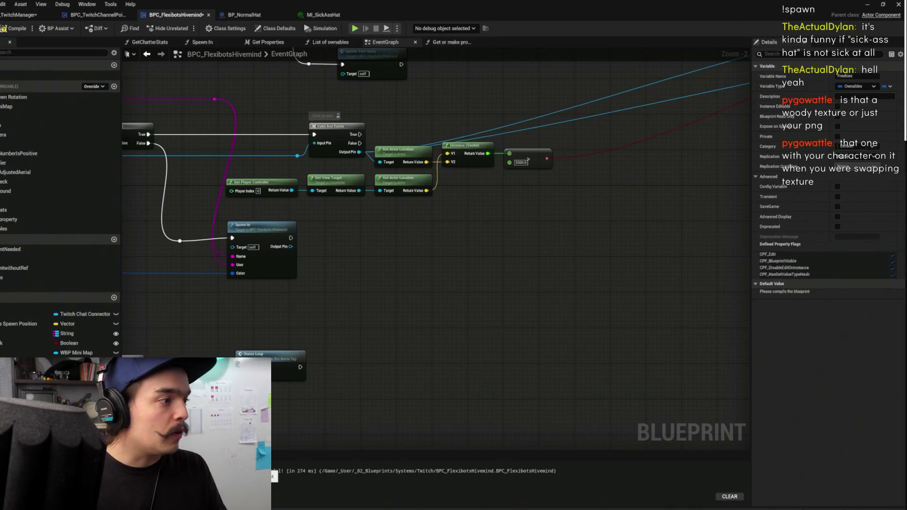
pyautogui.click(838, 106)
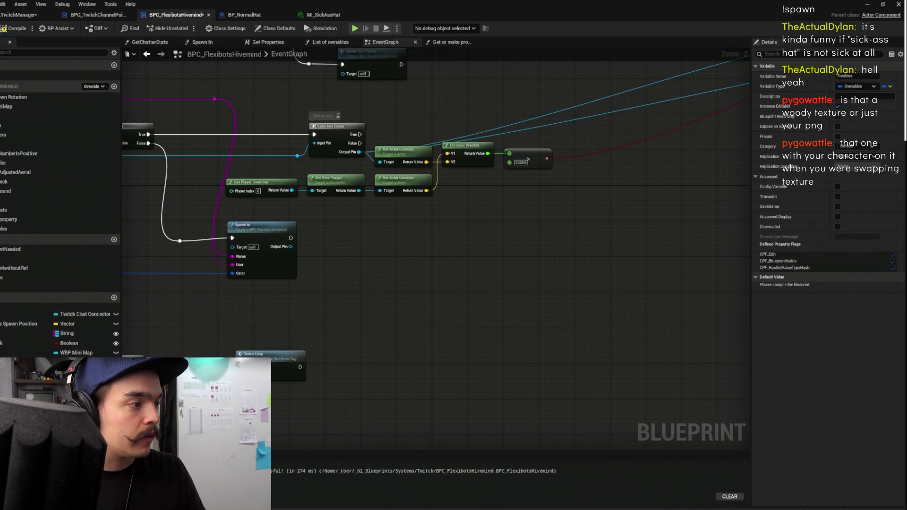
pyautogui.moveTo(323, 310); pyautogui.dragTo(419, 315)
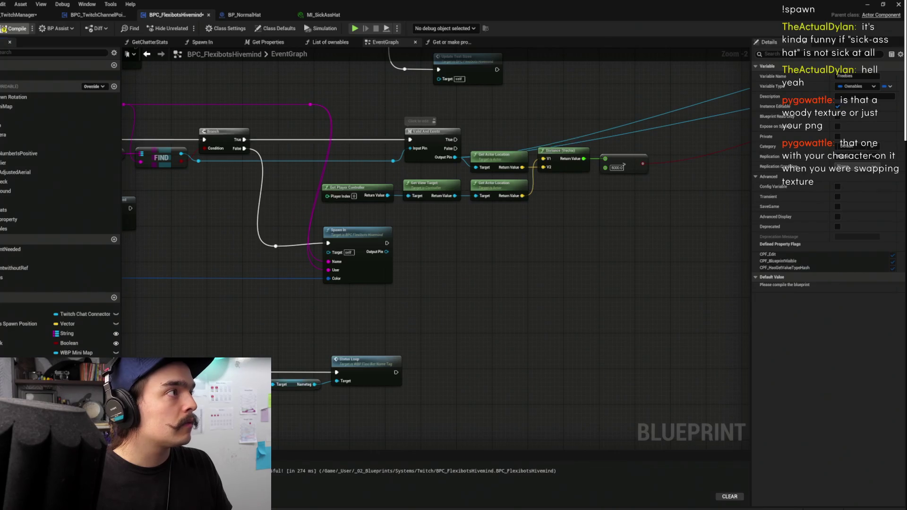
pyautogui.click(4, 30)
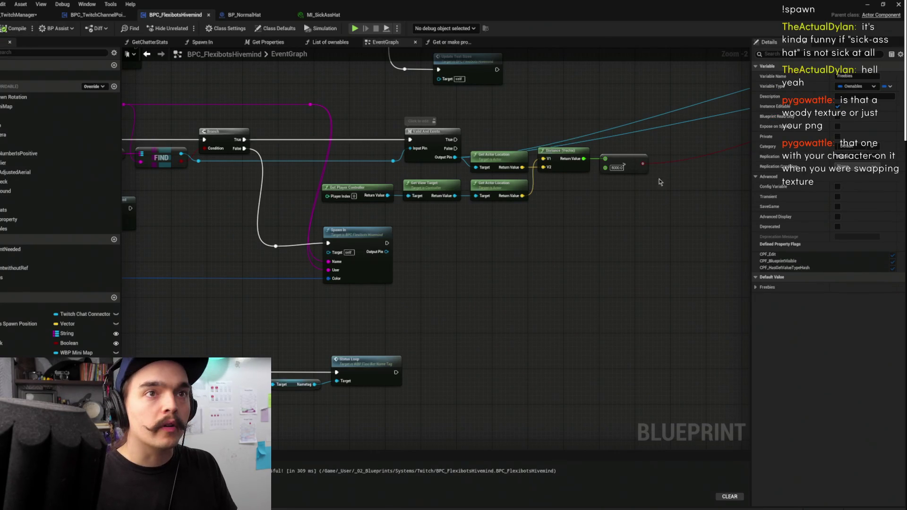
# - Make Freebies an array and place a Get Freebies node in the graph
pyautogui.click(888, 86)
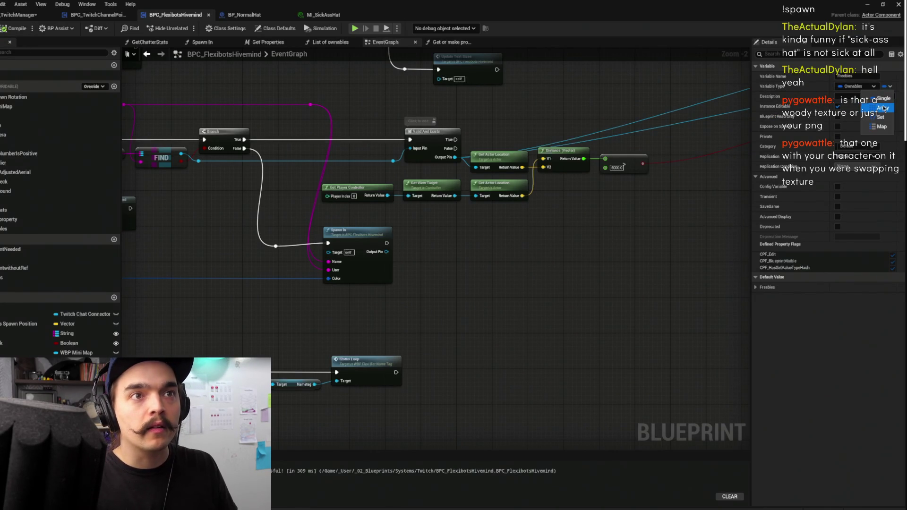
pyautogui.click(884, 108)
pyautogui.moveTo(28, 363)
pyautogui.mouseDown()
pyautogui.moveTo(409, 325)
pyautogui.moveTo(446, 336)
pyautogui.moveTo(485, 213)
pyautogui.moveTo(485, 229)
pyautogui.mouseUp()
pyautogui.click(426, 323)
# - Feed the Freebies array into a For Each Loop that runs after Spawn In
pyautogui.scroll(2, 451, 311)
pyautogui.moveTo(443, 310); pyautogui.dragTo(470, 212)
pyautogui.moveTo(371, 206); pyautogui.dragTo(470, 201)
pyautogui.moveTo(492, 230); pyautogui.dragTo(509, 235)
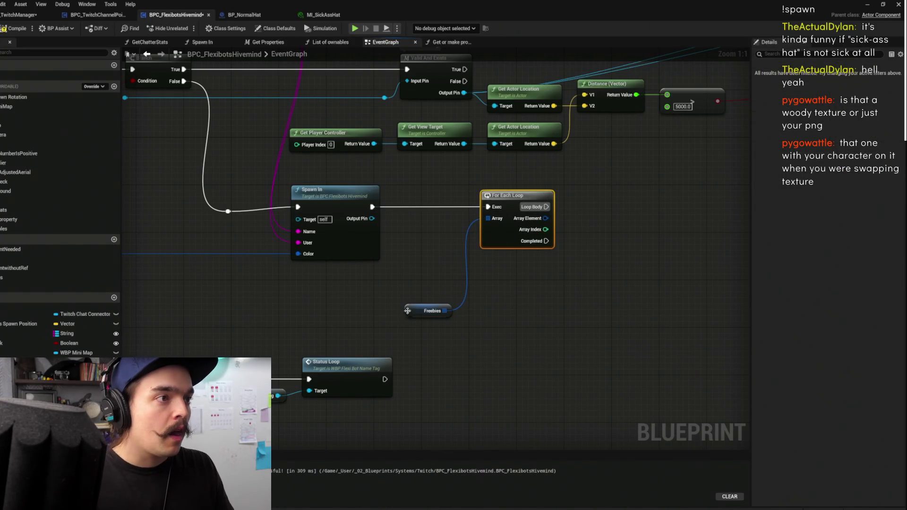
pyautogui.moveTo(406, 311); pyautogui.dragTo(433, 248)
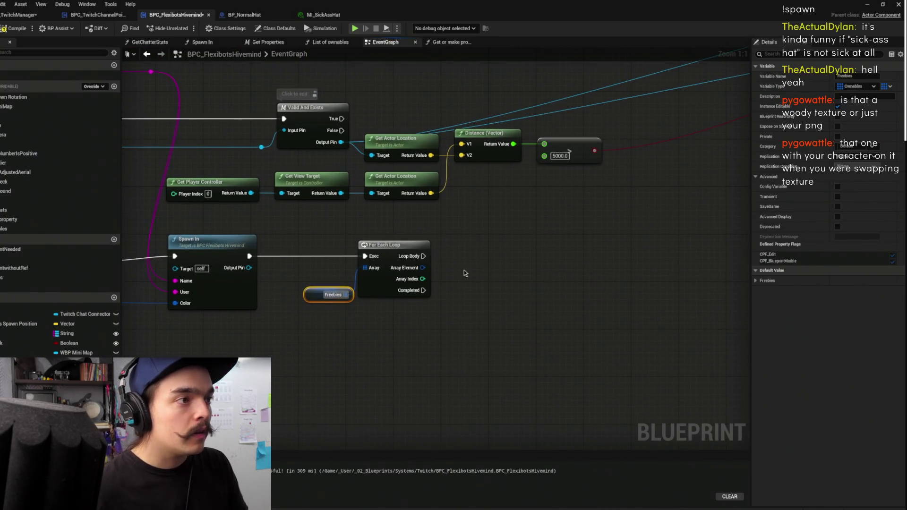
pyautogui.click(462, 261)
pyautogui.moveTo(237, 258); pyautogui.dragTo(346, 251)
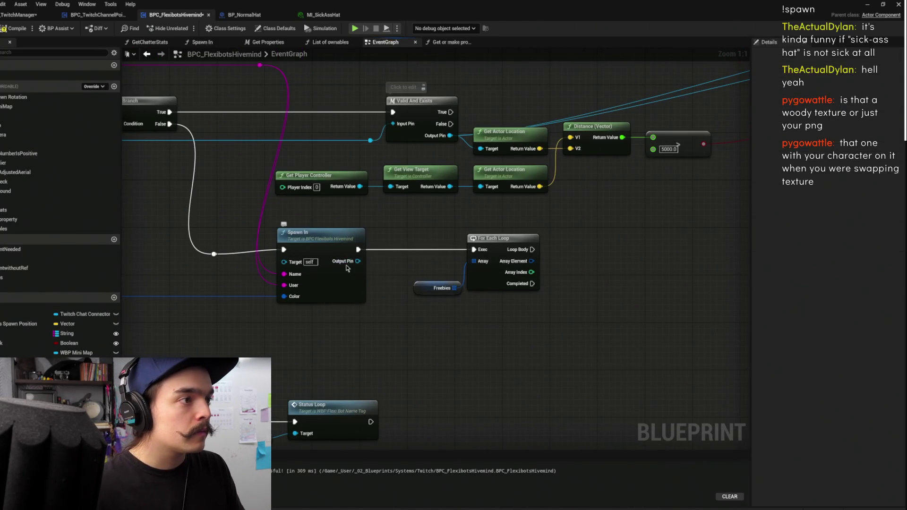
# - Inspect the Spawn In function's graph, then return to the EventGraph
pyautogui.doubleClick(346, 284)
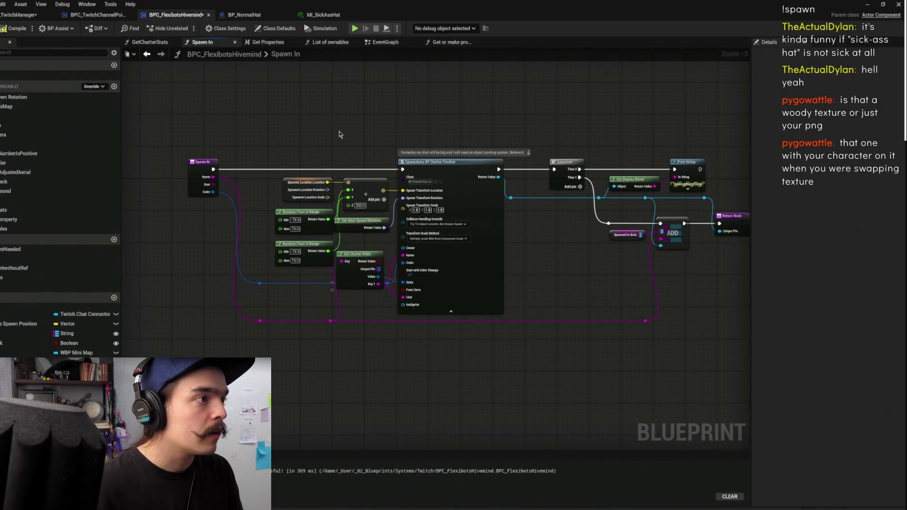
pyautogui.moveTo(544, 128); pyautogui.dragTo(343, 132)
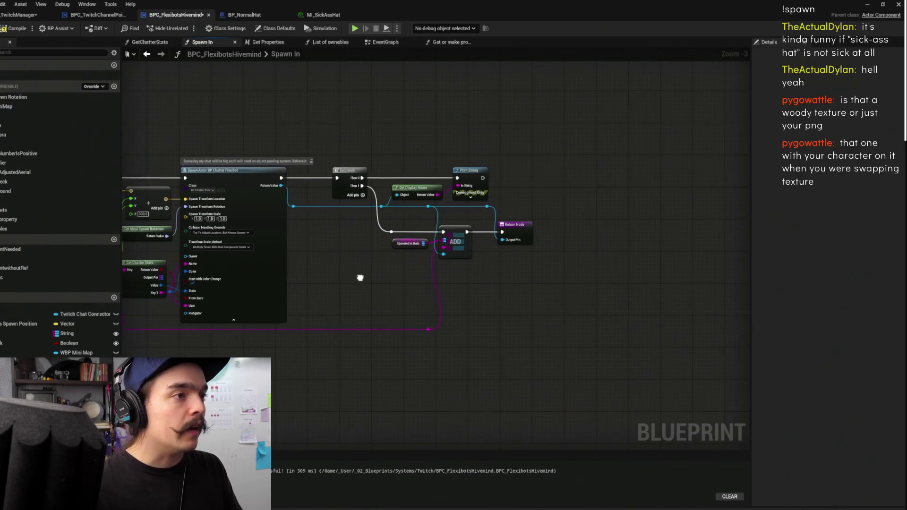
pyautogui.click(148, 55)
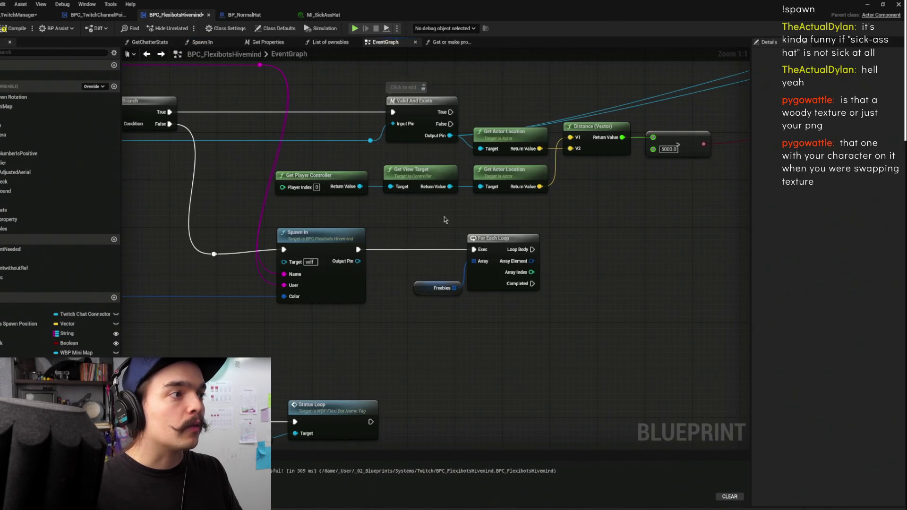
# - Add the Property function node to the EventGraph
pyautogui.scroll(-1, 137, 331)
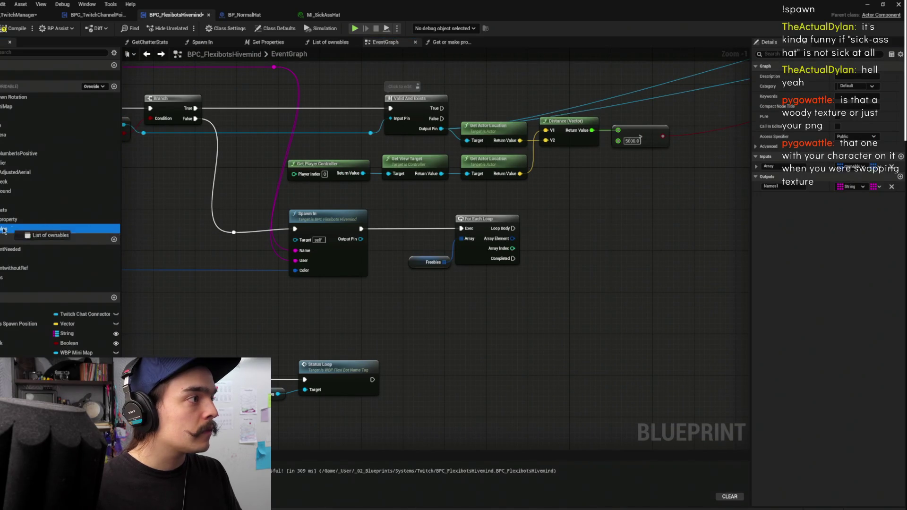
pyautogui.click(43, 220)
pyautogui.scroll(-6, 187, 118)
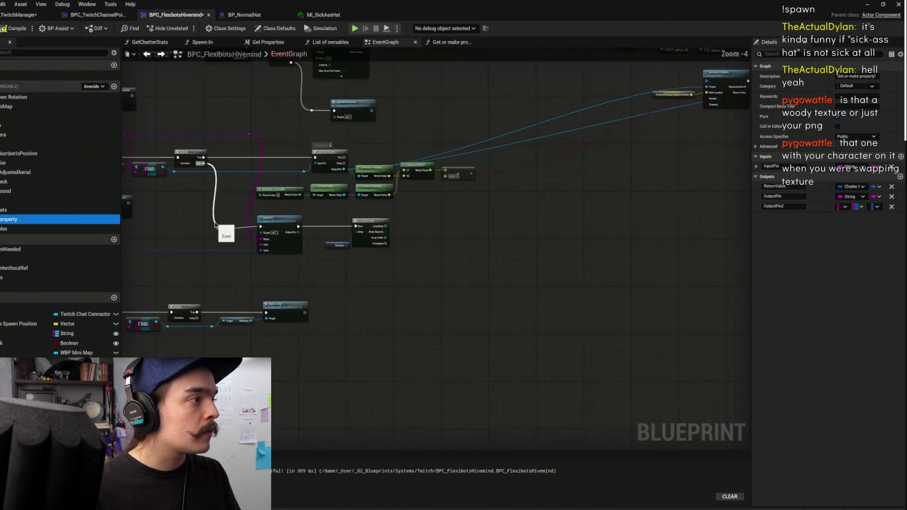
pyautogui.moveTo(16, 282)
pyautogui.mouseDown()
pyautogui.moveTo(577, 253)
pyautogui.moveTo(553, 263)
pyautogui.moveTo(410, 252)
pyautogui.mouseUp()
pyautogui.scroll(4, 571, 261)
pyautogui.scroll(2, 570, 261)
pyautogui.moveTo(522, 248)
pyautogui.mouseDown()
pyautogui.moveTo(434, 311)
pyautogui.moveTo(515, 308)
pyautogui.mouseUp()
# - Add Set members in Chatter Bot Stats and a map ADD node, wiring Property's output and Struct Out into ADD
pyautogui.write('set')
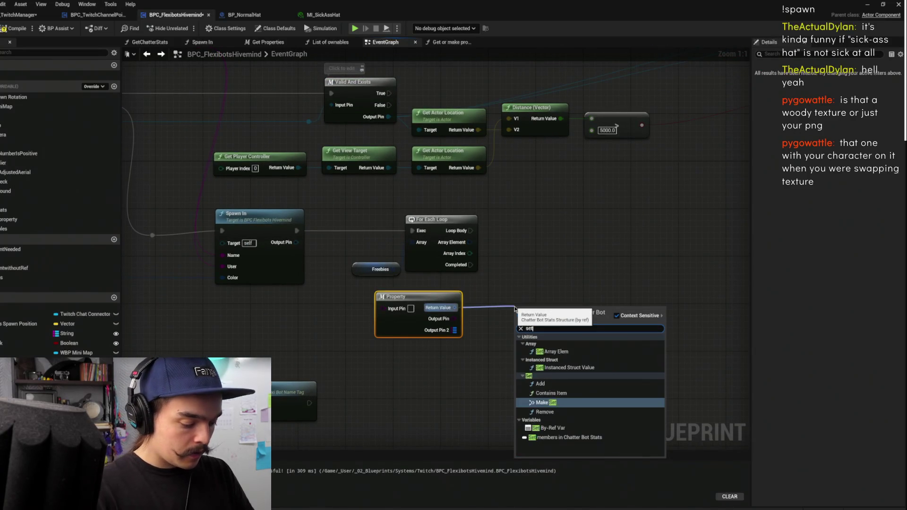
pyautogui.write(' mem')
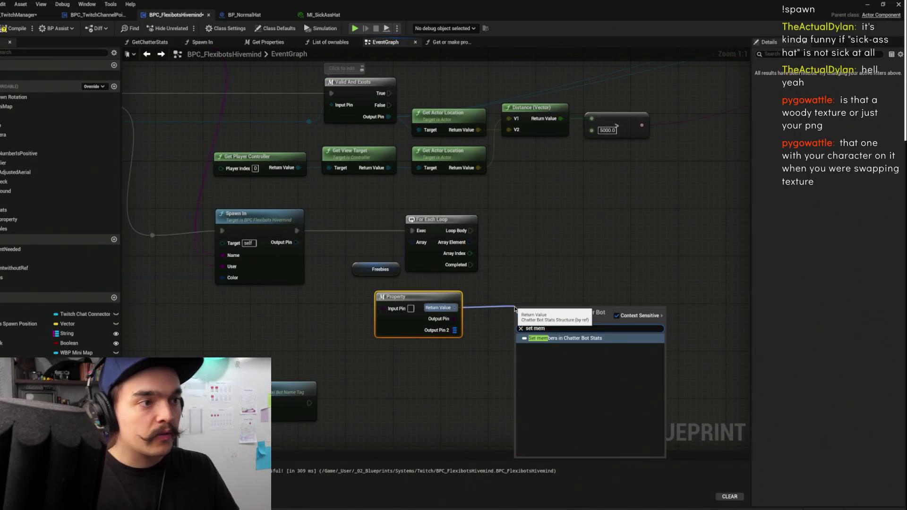
pyautogui.press('Return')
pyautogui.moveTo(489, 368)
pyautogui.mouseDown()
pyautogui.moveTo(584, 378)
pyautogui.moveTo(660, 346)
pyautogui.mouseUp()
pyautogui.write('add')
pyautogui.click(686, 399)
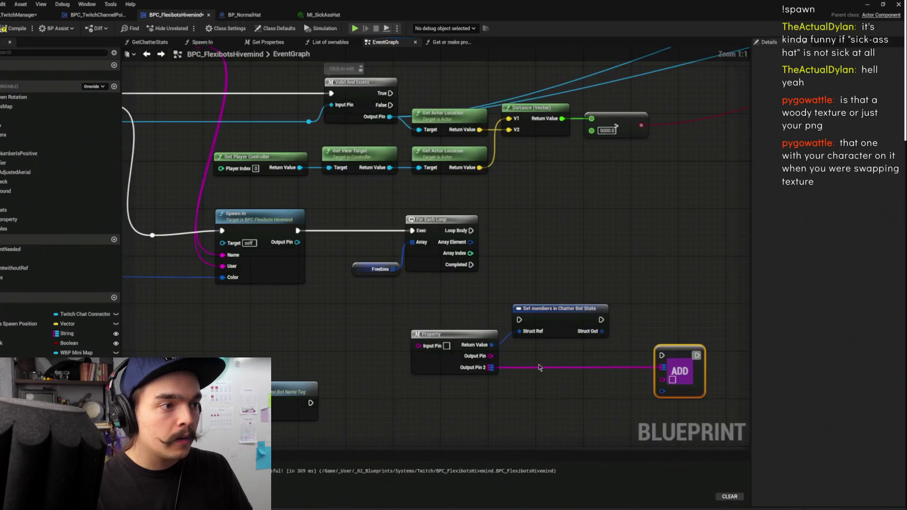
pyautogui.moveTo(634, 394); pyautogui.dragTo(671, 380)
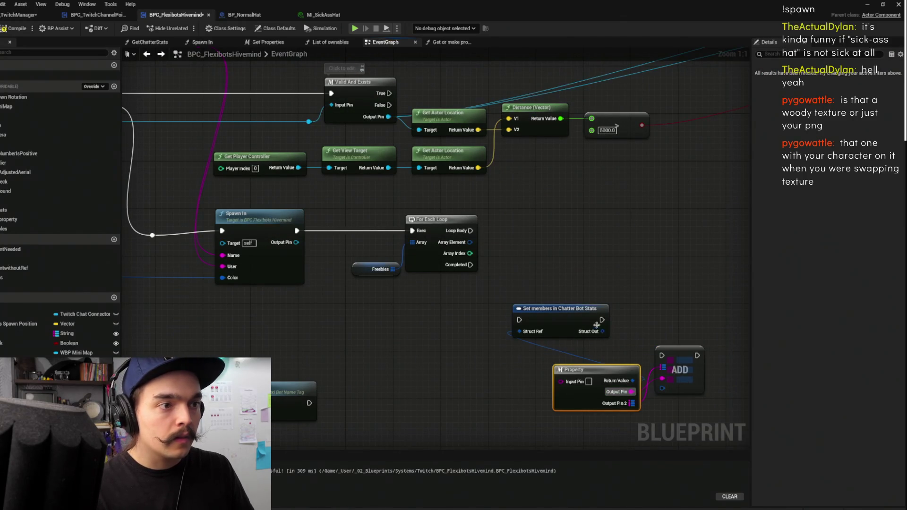
pyautogui.moveTo(602, 332)
pyautogui.mouseDown()
pyautogui.moveTo(673, 395)
pyautogui.moveTo(663, 388)
pyautogui.mouseUp()
pyautogui.moveTo(579, 373); pyautogui.dragTo(471, 324)
# - Wire the reroute into Property's Input Pin and reposition Property and Set members
pyautogui.moveTo(230, 97); pyautogui.dragTo(275, 176)
pyautogui.moveTo(243, 126)
pyautogui.mouseDown()
pyautogui.moveTo(278, 142)
pyautogui.moveTo(425, 347)
pyautogui.moveTo(500, 410)
pyautogui.moveTo(448, 359)
pyautogui.moveTo(382, 330)
pyautogui.moveTo(467, 334)
pyautogui.mouseUp()
pyautogui.moveTo(389, 338)
pyautogui.mouseDown()
pyautogui.moveTo(396, 306)
pyautogui.moveTo(365, 309)
pyautogui.mouseUp()
pyautogui.moveTo(495, 335); pyautogui.dragTo(548, 268)
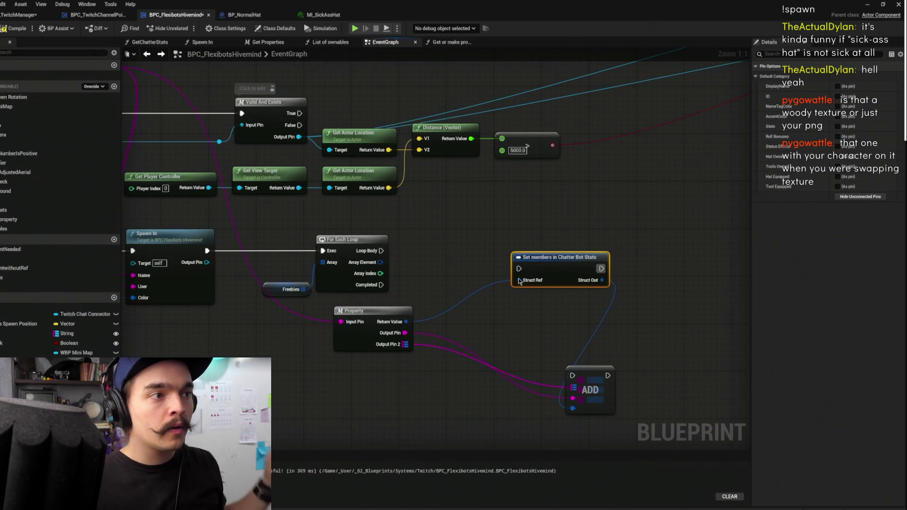
pyautogui.moveTo(498, 294); pyautogui.dragTo(501, 257)
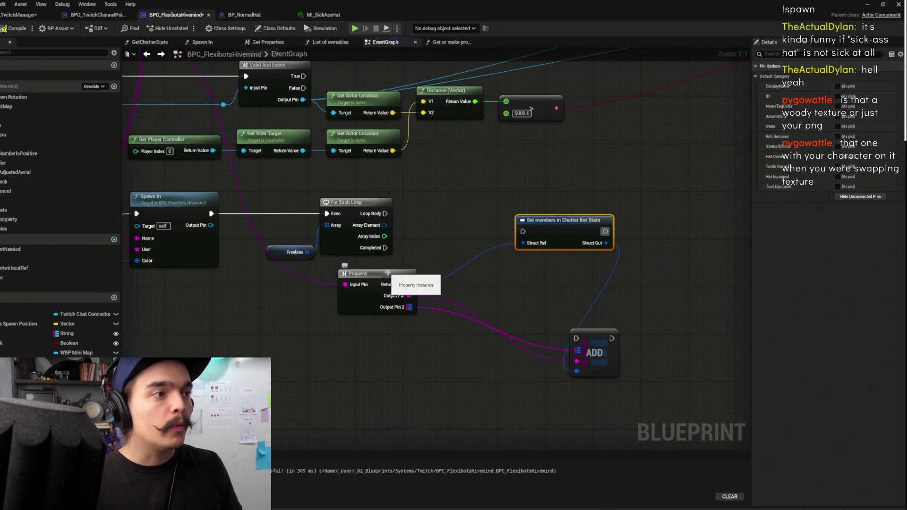
# - Add a Break Chatter Bot Stats node from Property's Return Value
pyautogui.click(412, 289)
pyautogui.moveTo(412, 287); pyautogui.dragTo(455, 282)
pyautogui.write('break')
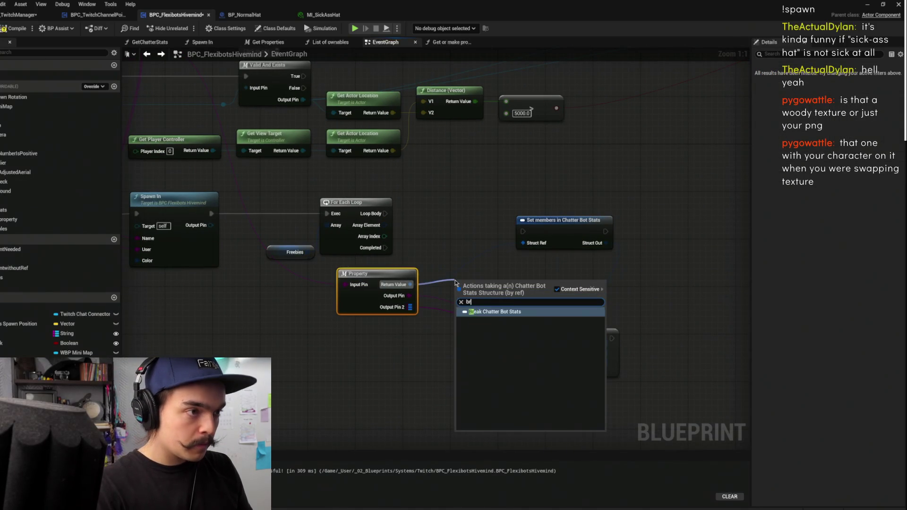
pyautogui.press('Return')
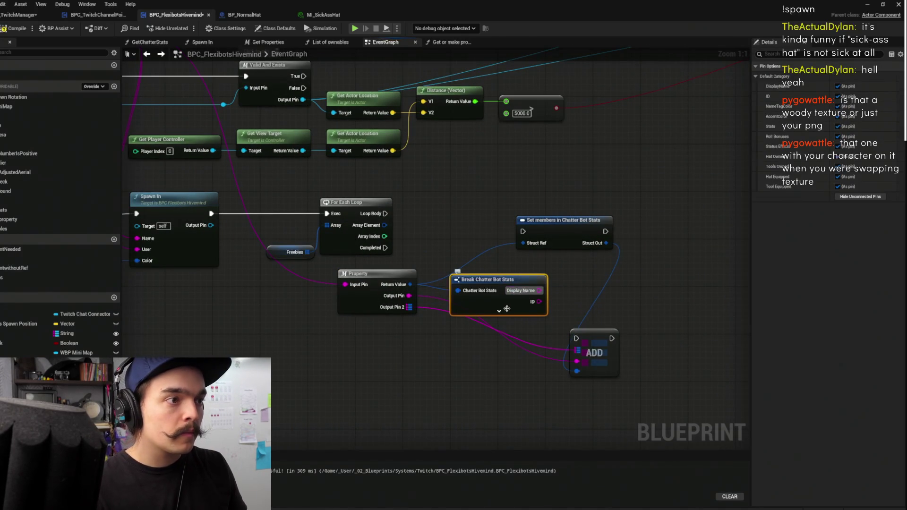
pyautogui.moveTo(500, 309); pyautogui.dragTo(476, 298)
pyautogui.moveTo(597, 346)
pyautogui.mouseDown()
pyautogui.moveTo(532, 309)
pyautogui.moveTo(615, 308)
pyautogui.mouseUp()
# - Delete the stray ADD node and expose a Hat Owned input on Set members
pyautogui.moveTo(455, 320); pyautogui.dragTo(506, 317)
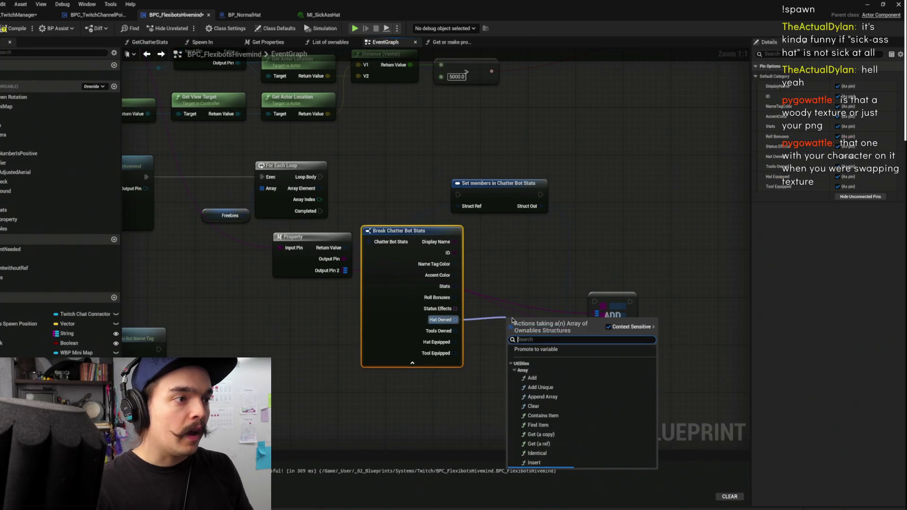
pyautogui.write('contains')
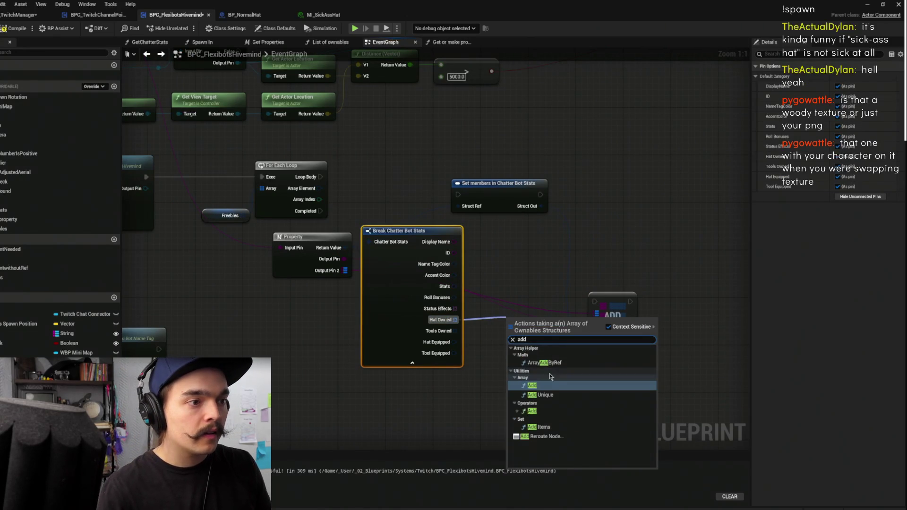
pyautogui.click(546, 387)
pyautogui.moveTo(462, 352); pyautogui.dragTo(447, 243)
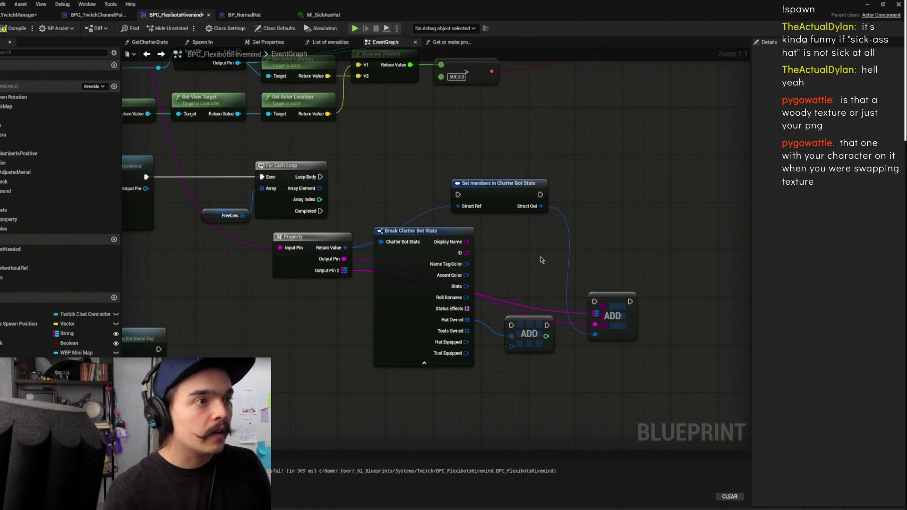
pyautogui.moveTo(534, 291)
pyautogui.mouseDown()
pyautogui.moveTo(453, 359)
pyautogui.moveTo(466, 307)
pyautogui.moveTo(498, 352)
pyautogui.mouseUp()
pyautogui.press('Delete')
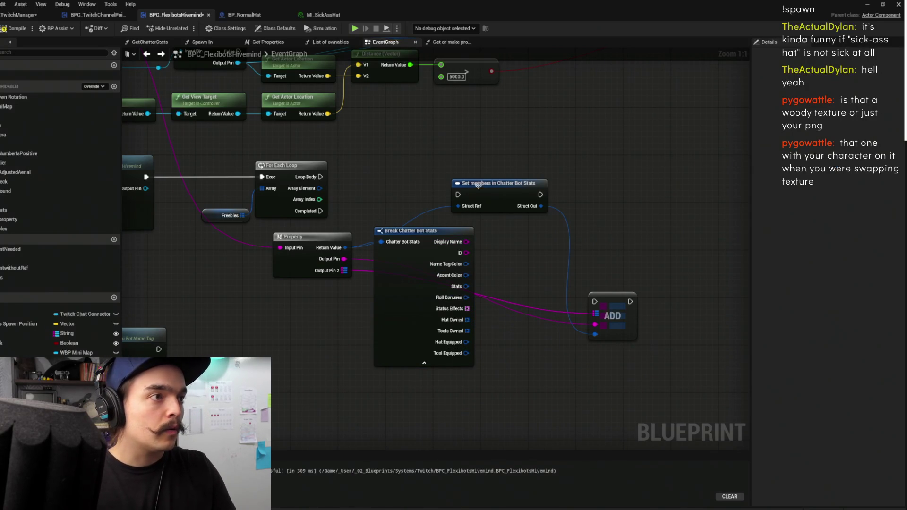
pyautogui.moveTo(478, 185); pyautogui.dragTo(513, 180)
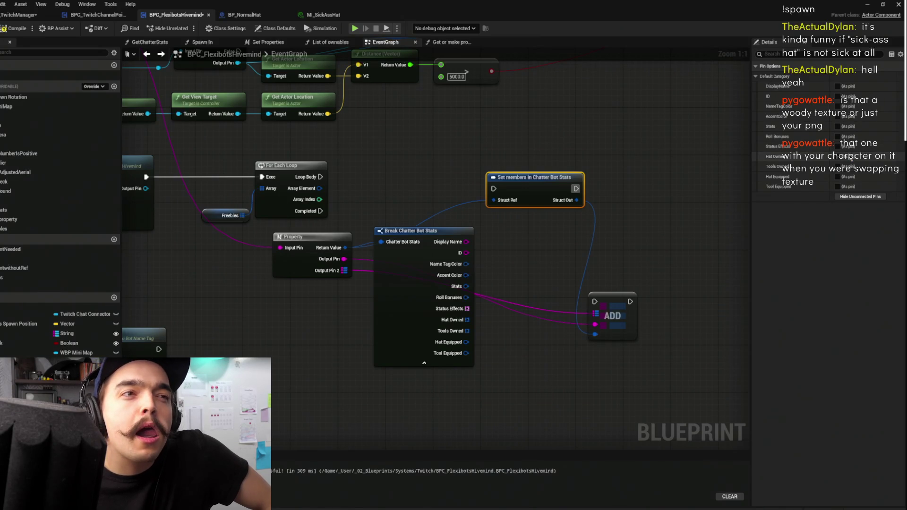
pyautogui.click(837, 157)
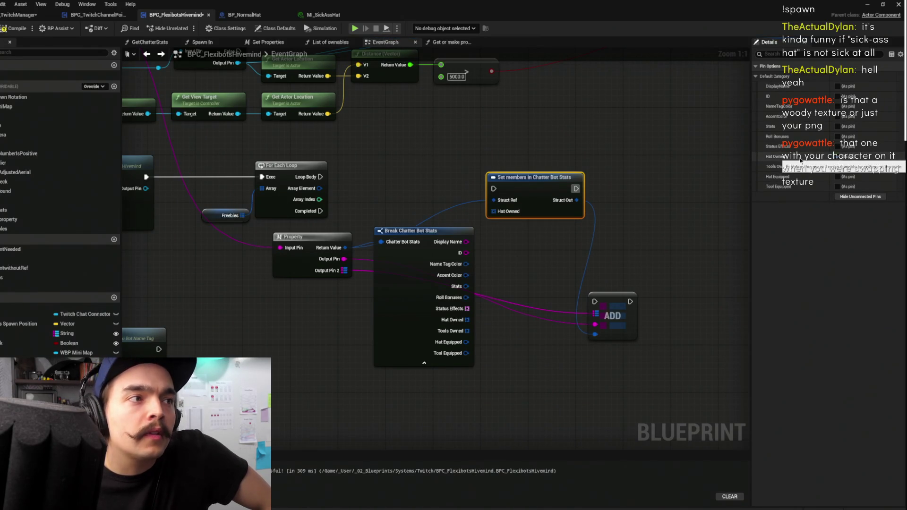
# - Wire Break's Hat Owned into Set members and run Set members on each loop iteration
pyautogui.click(515, 231)
pyautogui.moveTo(495, 211)
pyautogui.mouseDown()
pyautogui.moveTo(496, 265)
pyautogui.moveTo(476, 324)
pyautogui.moveTo(468, 320)
pyautogui.mouseUp()
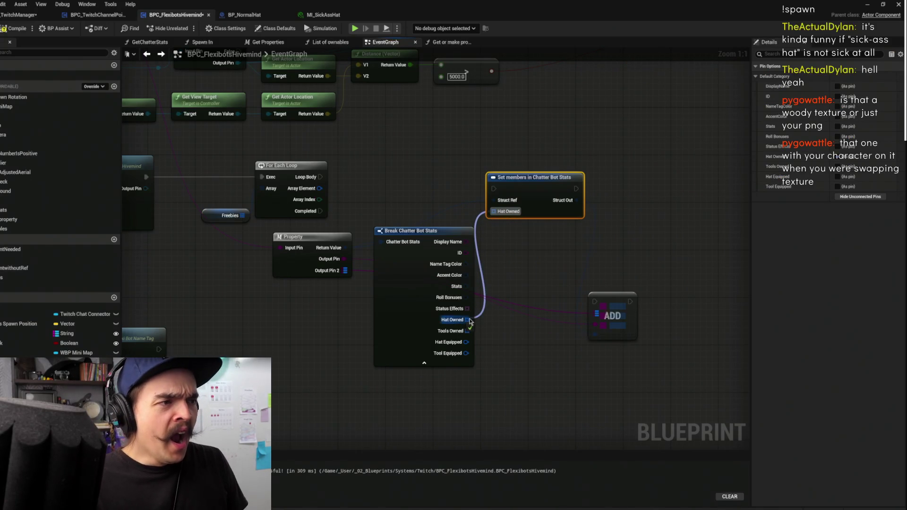
pyautogui.moveTo(417, 307)
pyautogui.mouseDown()
pyautogui.moveTo(392, 310)
pyautogui.moveTo(387, 294)
pyautogui.moveTo(318, 344)
pyautogui.moveTo(333, 355)
pyautogui.mouseUp()
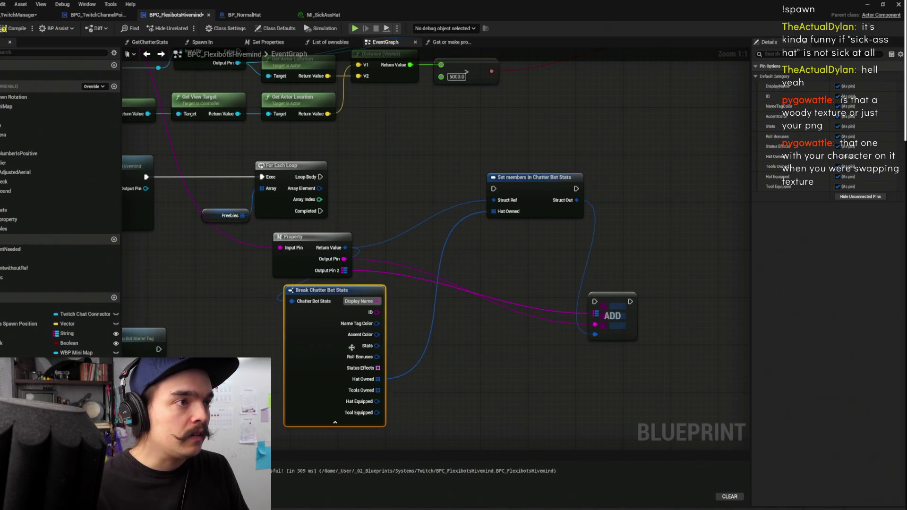
pyautogui.moveTo(520, 194); pyautogui.dragTo(519, 259)
pyautogui.moveTo(597, 305); pyautogui.dragTo(675, 293)
pyautogui.moveTo(303, 323)
pyautogui.mouseDown()
pyautogui.moveTo(397, 328)
pyautogui.moveTo(374, 324)
pyautogui.moveTo(372, 255)
pyautogui.mouseUp()
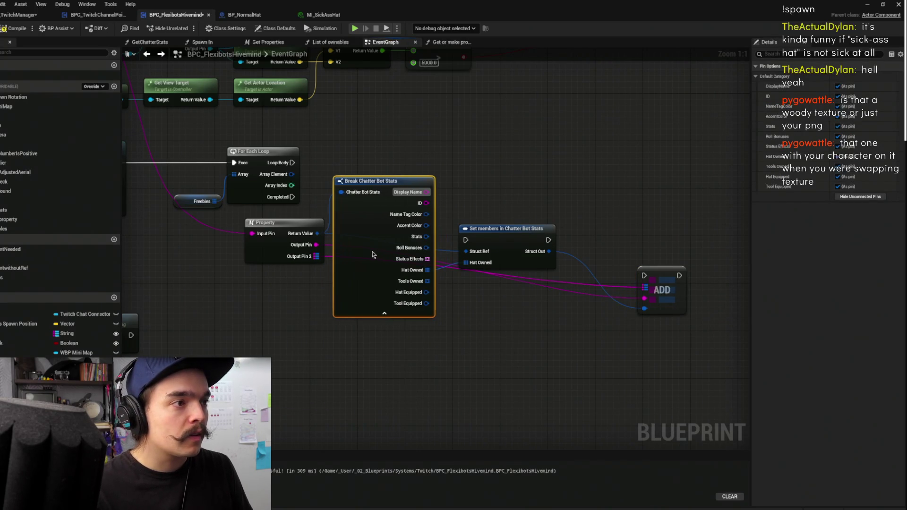
pyautogui.moveTo(502, 230)
pyautogui.mouseDown()
pyautogui.moveTo(519, 182)
pyautogui.moveTo(514, 206)
pyautogui.mouseUp()
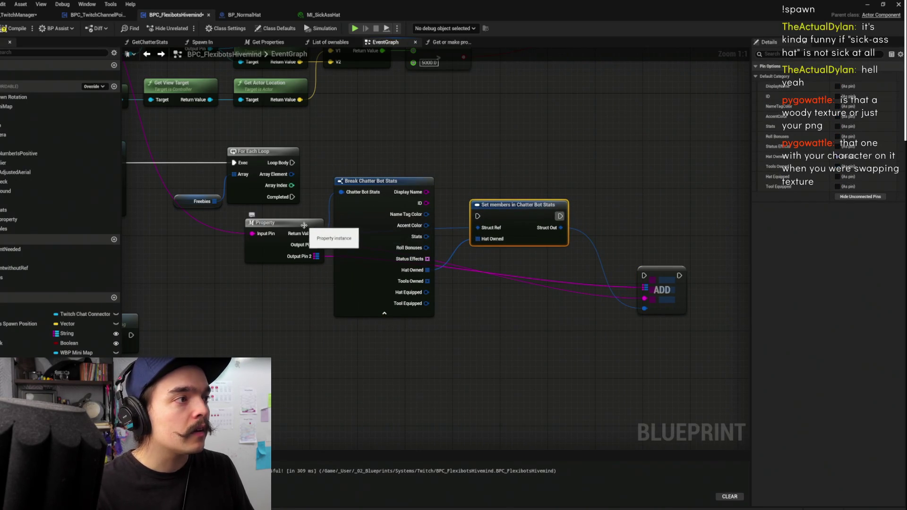
pyautogui.moveTo(292, 162)
pyautogui.mouseDown()
pyautogui.moveTo(350, 168)
pyautogui.moveTo(489, 221)
pyautogui.moveTo(534, 165)
pyautogui.mouseUp()
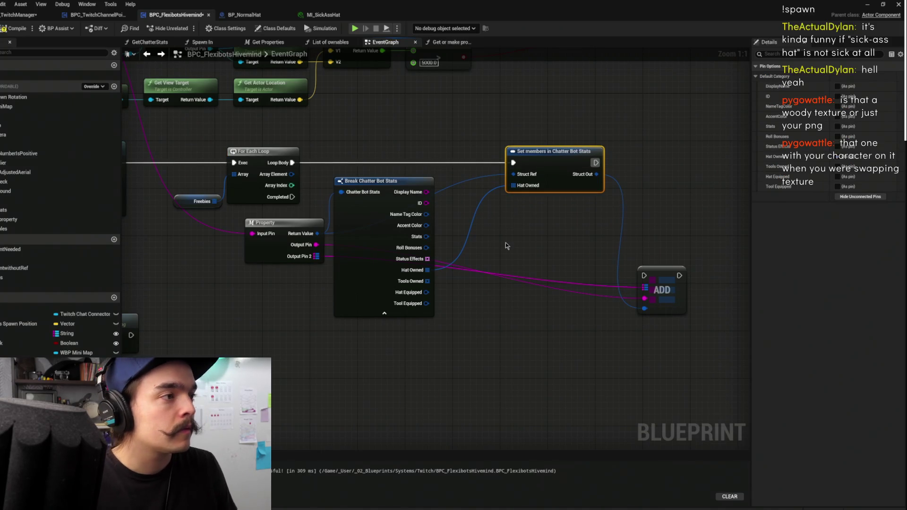
pyautogui.moveTo(380, 274)
pyautogui.mouseDown()
pyautogui.moveTo(391, 233)
pyautogui.moveTo(489, 243)
pyautogui.mouseUp()
# - Add an APPEND node to Hat Owned, then delete it
pyautogui.write('append')
pyautogui.press('Return')
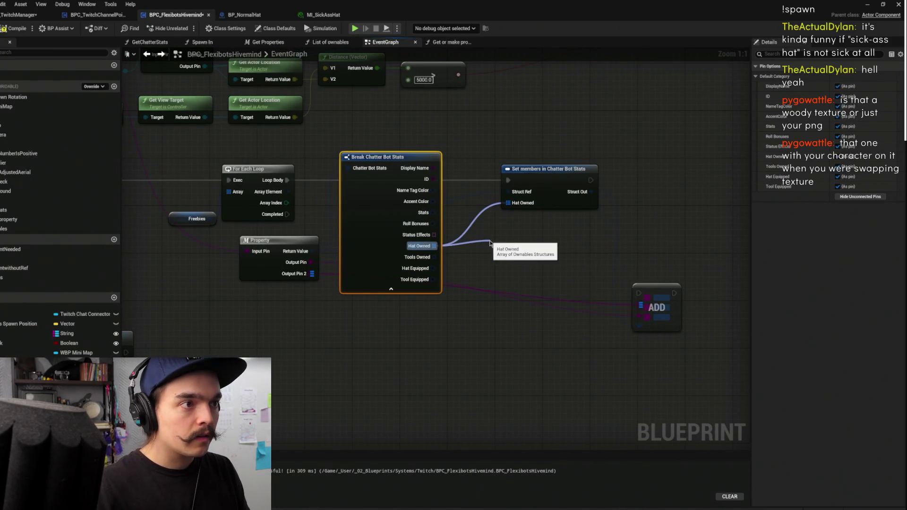
pyautogui.moveTo(443, 256); pyautogui.dragTo(403, 165)
pyautogui.click(566, 180)
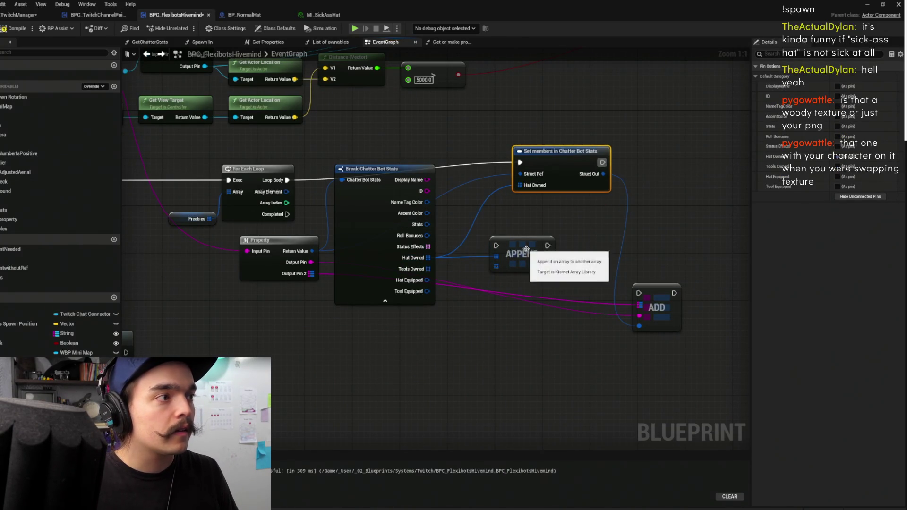
pyautogui.moveTo(370, 244)
pyautogui.mouseDown()
pyautogui.moveTo(375, 324)
pyautogui.moveTo(370, 264)
pyautogui.mouseUp()
pyautogui.moveTo(529, 256); pyautogui.dragTo(547, 244)
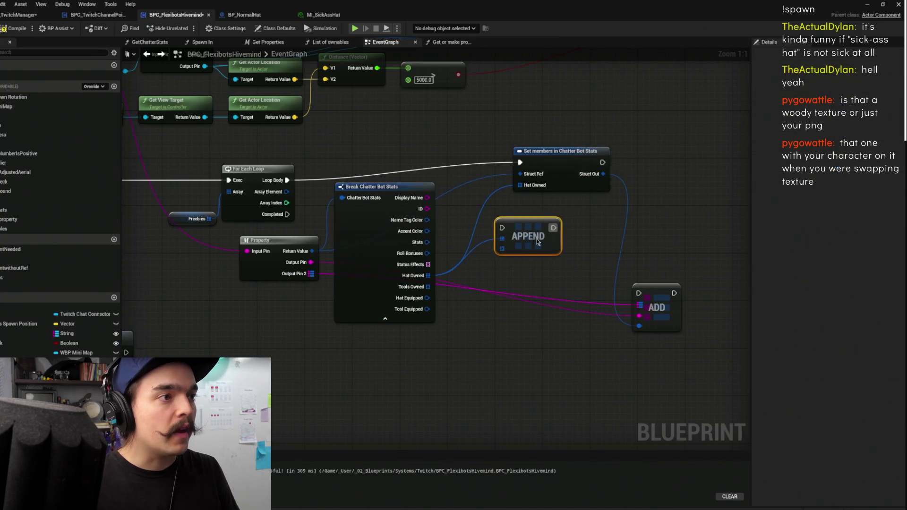
pyautogui.click(552, 178)
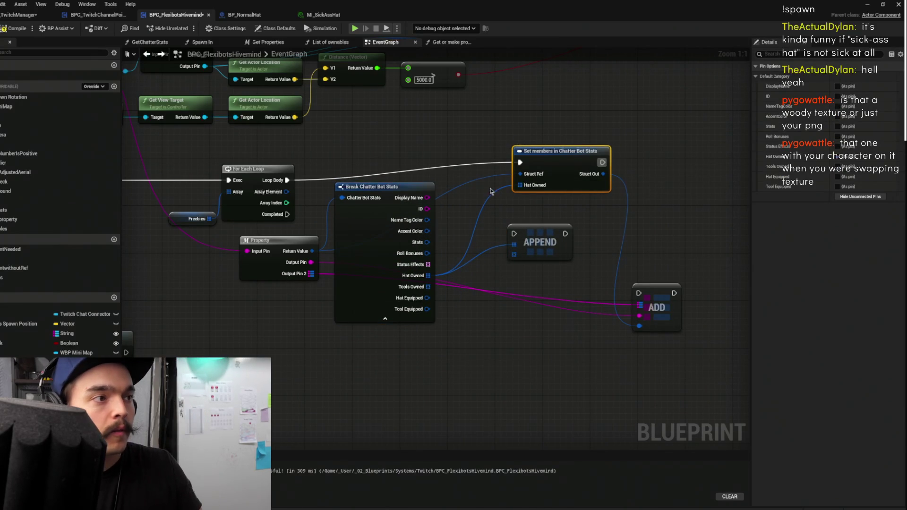
pyautogui.click(538, 230)
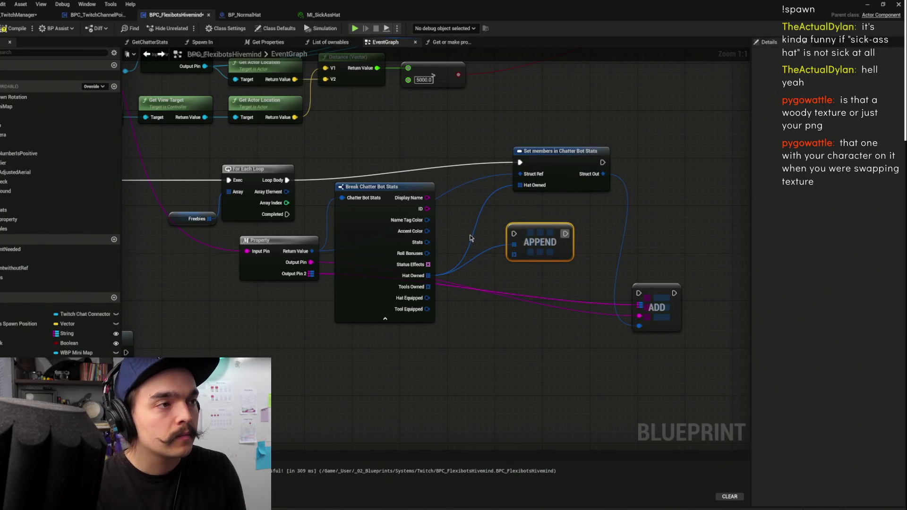
pyautogui.press('Delete')
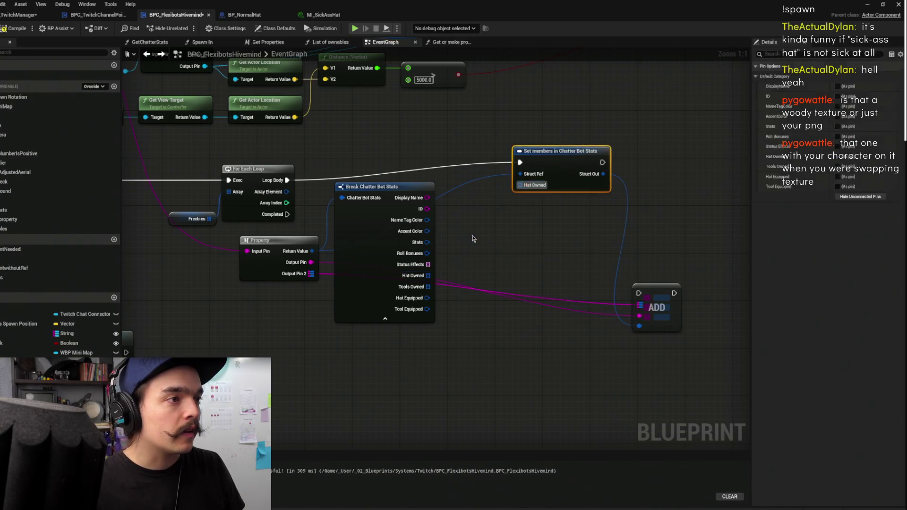
# - Search for a node from Hat Owned with 'to', then cancel without adding anything
pyautogui.moveTo(462, 243); pyautogui.dragTo(484, 278)
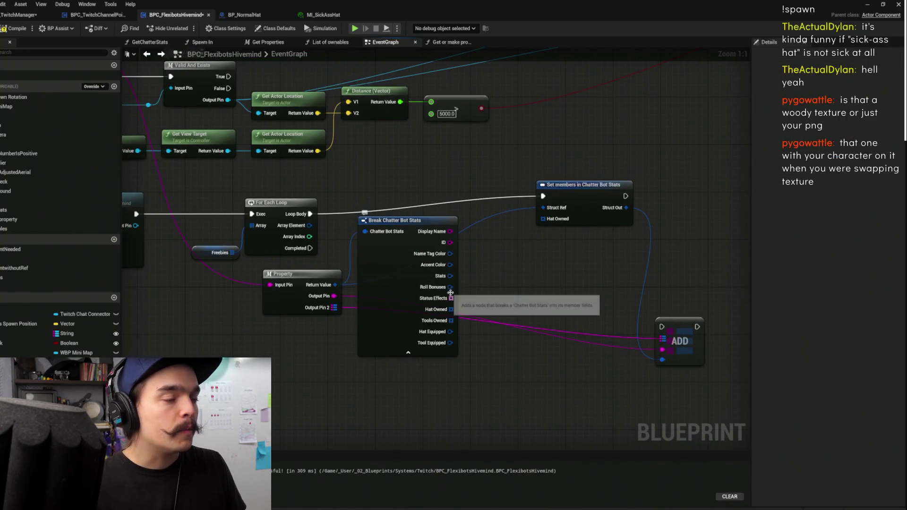
pyautogui.moveTo(458, 322); pyautogui.dragTo(500, 286)
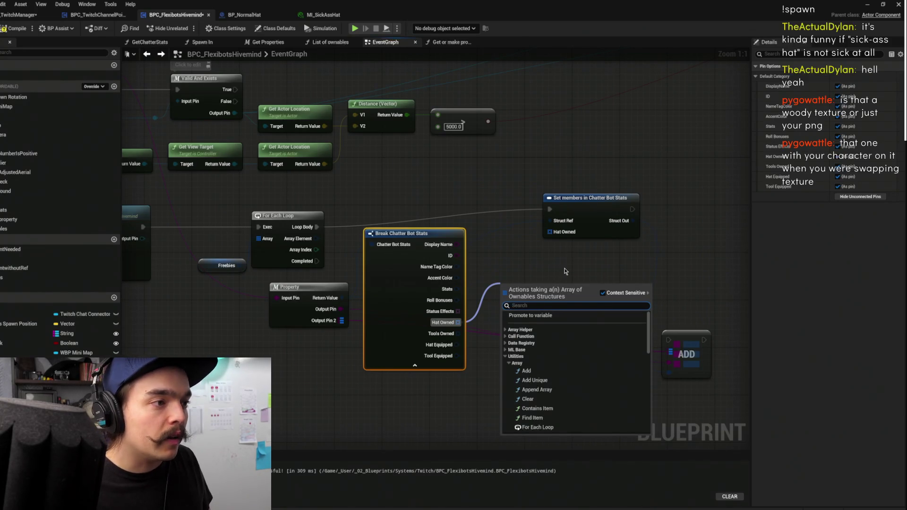
pyautogui.write('to')
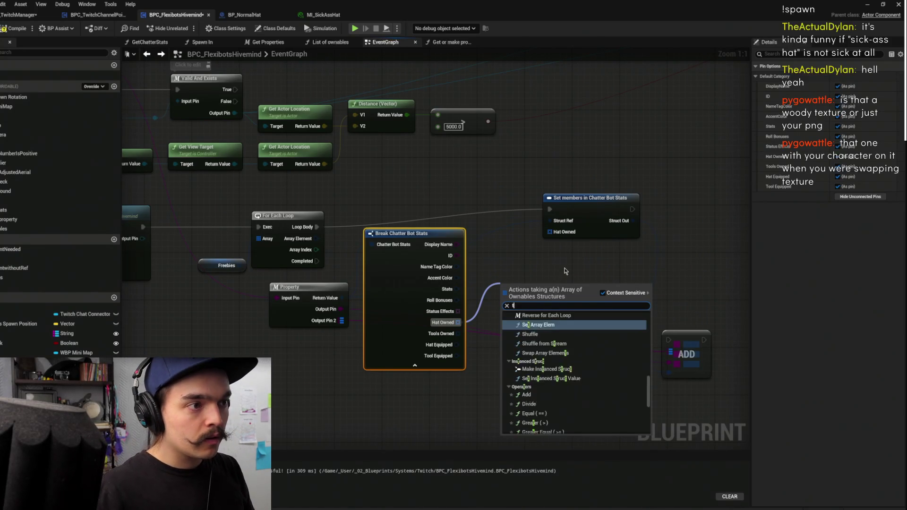
pyautogui.click(566, 271)
pyautogui.scroll(-3, 562, 267)
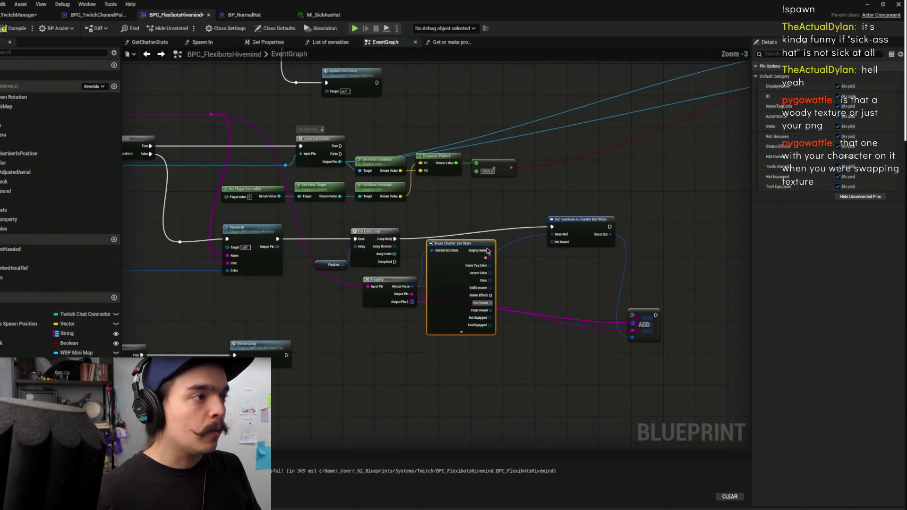
# - Collapse the loop, Break, Property, Set members and ADD nodes into function ADdHat and open it
pyautogui.moveTo(318, 226)
pyautogui.mouseDown()
pyautogui.moveTo(699, 344)
pyautogui.moveTo(696, 336)
pyautogui.mouseUp()
pyautogui.rightClick(451, 275)
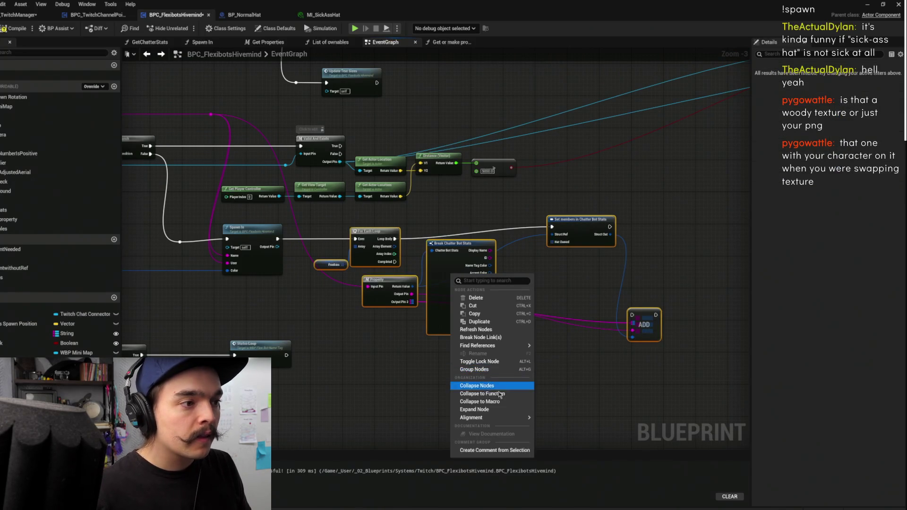
pyautogui.click(482, 393)
pyautogui.click(484, 252)
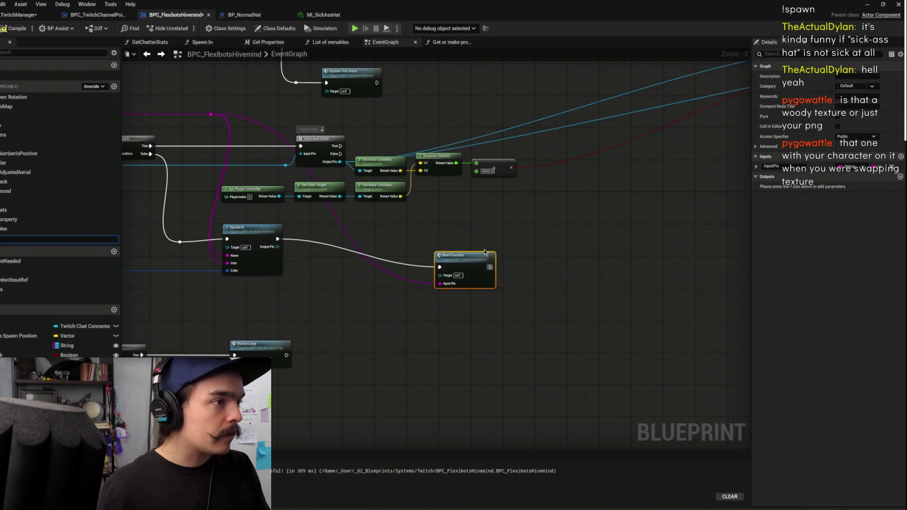
pyautogui.press('Return')
pyautogui.doubleClick(352, 234)
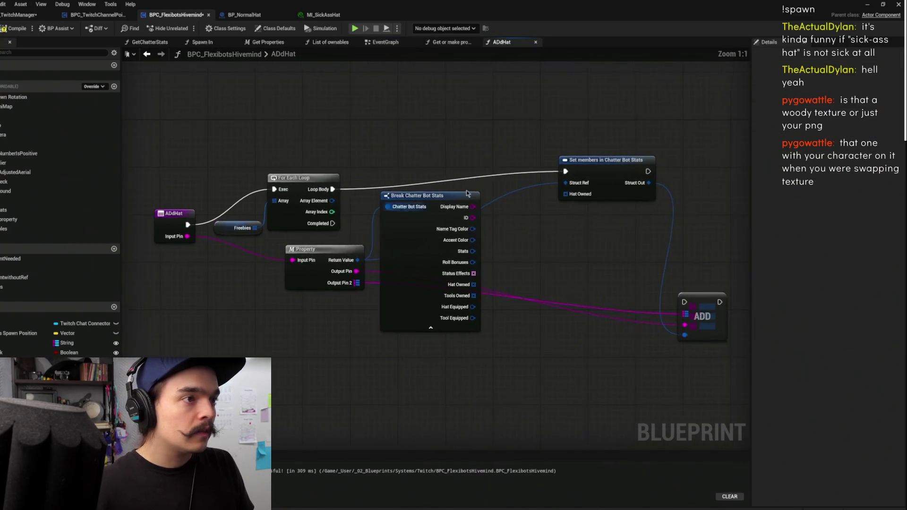
# - Rearrange the Break Chatter Bot Stats and Property nodes inside ADdHat
pyautogui.moveTo(394, 296)
pyautogui.mouseDown()
pyautogui.moveTo(440, 315)
pyautogui.moveTo(448, 366)
pyautogui.moveTo(439, 314)
pyautogui.mouseUp()
pyautogui.moveTo(298, 328); pyautogui.dragTo(220, 383)
pyautogui.moveTo(326, 330); pyautogui.dragTo(283, 306)
pyautogui.moveTo(369, 241); pyautogui.dragTo(334, 254)
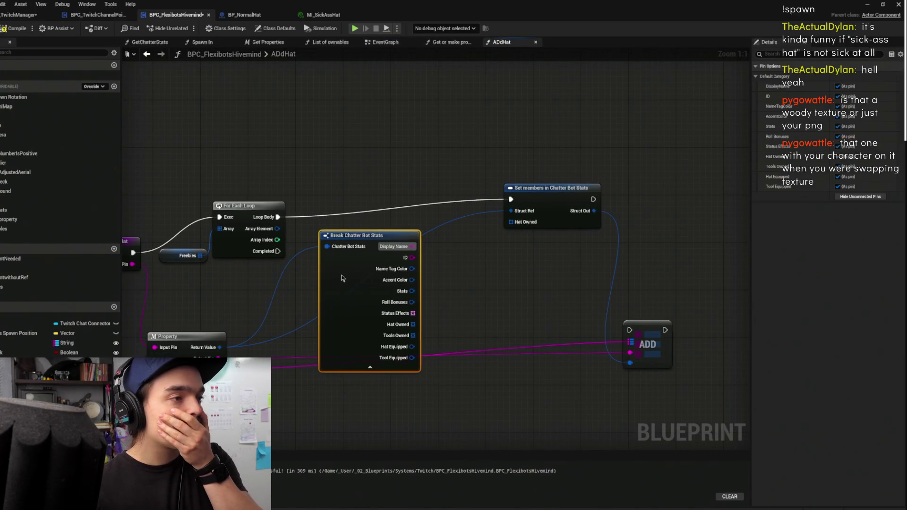
pyautogui.click(478, 266)
pyautogui.moveTo(313, 224); pyautogui.dragTo(324, 208)
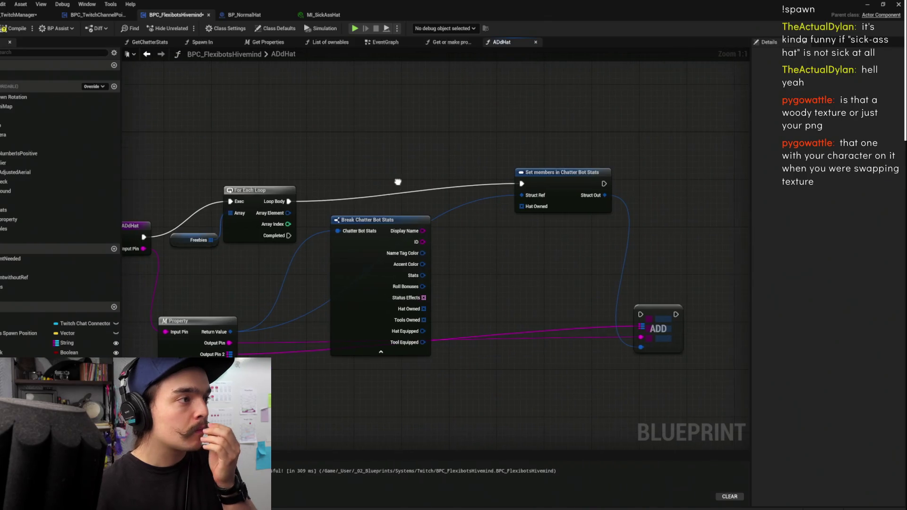
pyautogui.moveTo(424, 308); pyautogui.dragTo(472, 265)
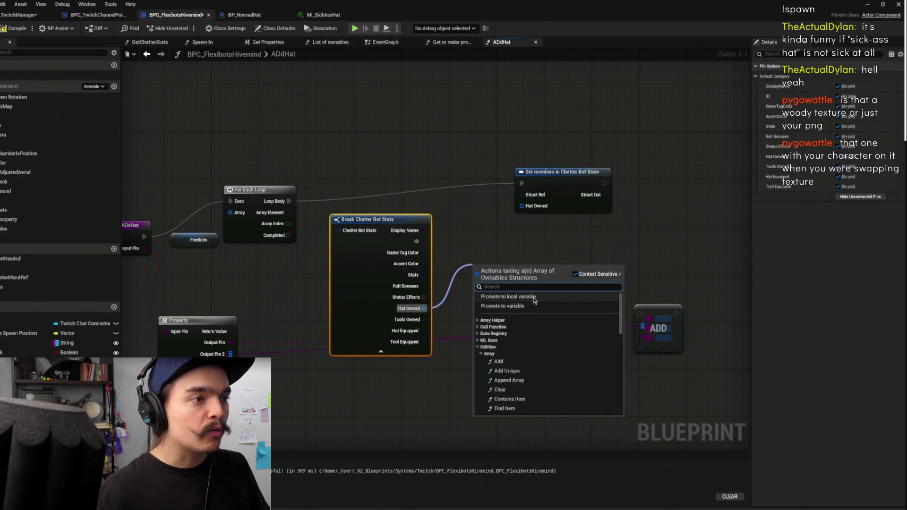
# - Promote Hat Owned to a local variable and tidy the SET, loop and ADD nodes
pyautogui.click(534, 297)
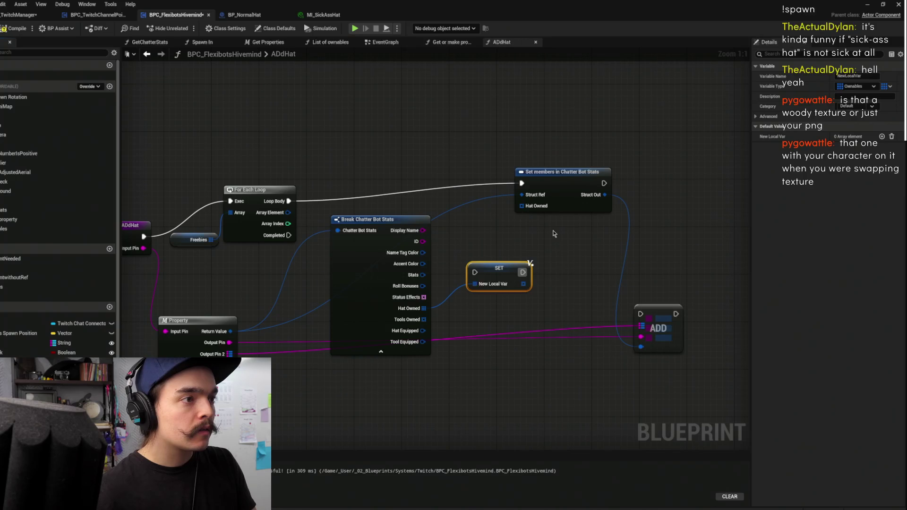
pyautogui.moveTo(494, 274)
pyautogui.mouseDown()
pyautogui.moveTo(493, 240)
pyautogui.moveTo(286, 196)
pyautogui.mouseUp()
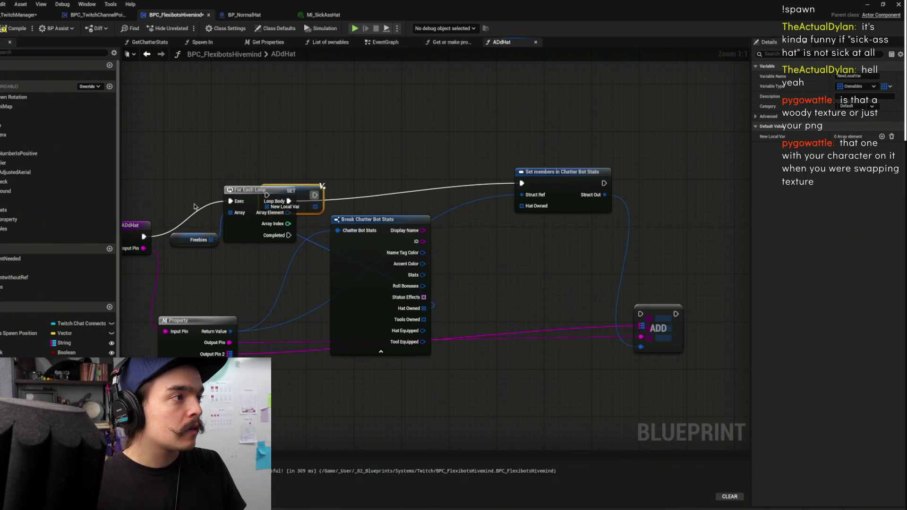
pyautogui.click(226, 218)
pyautogui.press('f')
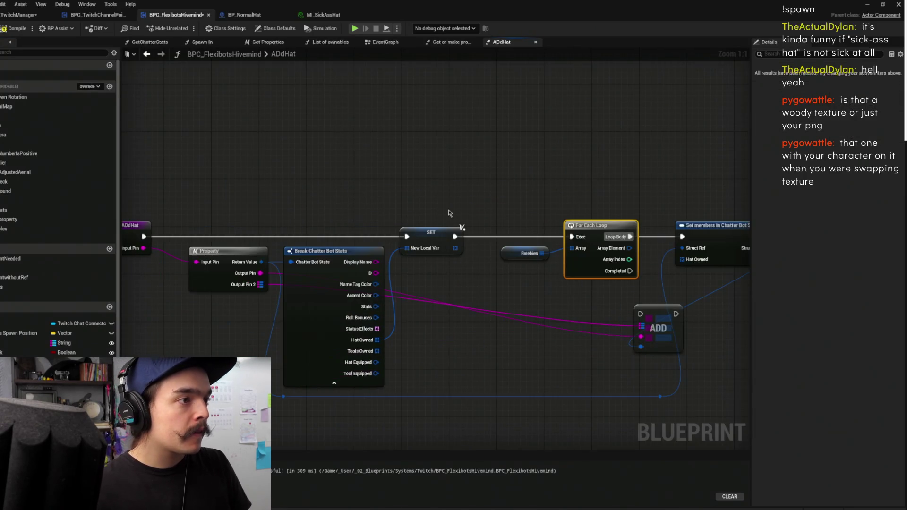
pyautogui.moveTo(551, 294); pyautogui.dragTo(727, 238)
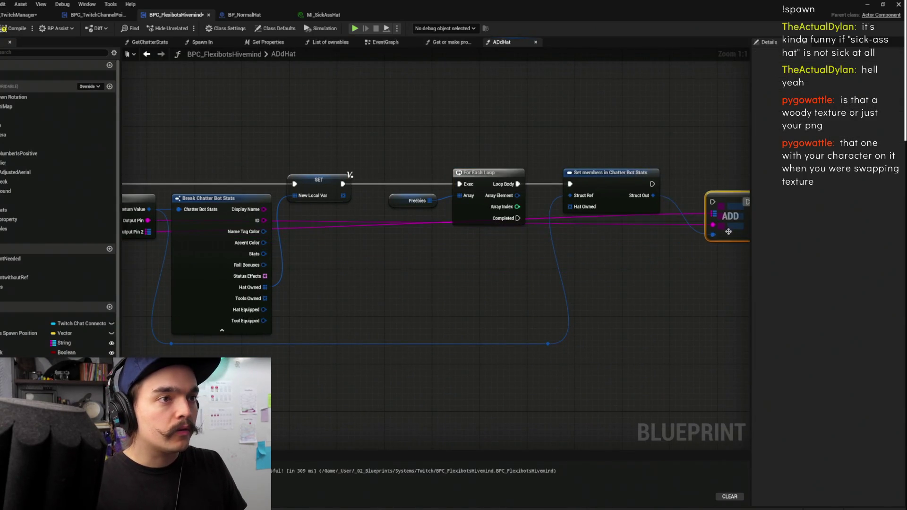
pyautogui.scroll(-2, 694, 198)
pyautogui.moveTo(608, 202)
pyautogui.mouseDown()
pyautogui.moveTo(636, 222)
pyautogui.moveTo(640, 252)
pyautogui.moveTo(605, 194)
pyautogui.moveTo(632, 208)
pyautogui.moveTo(629, 195)
pyautogui.mouseUp()
pyautogui.click(520, 160)
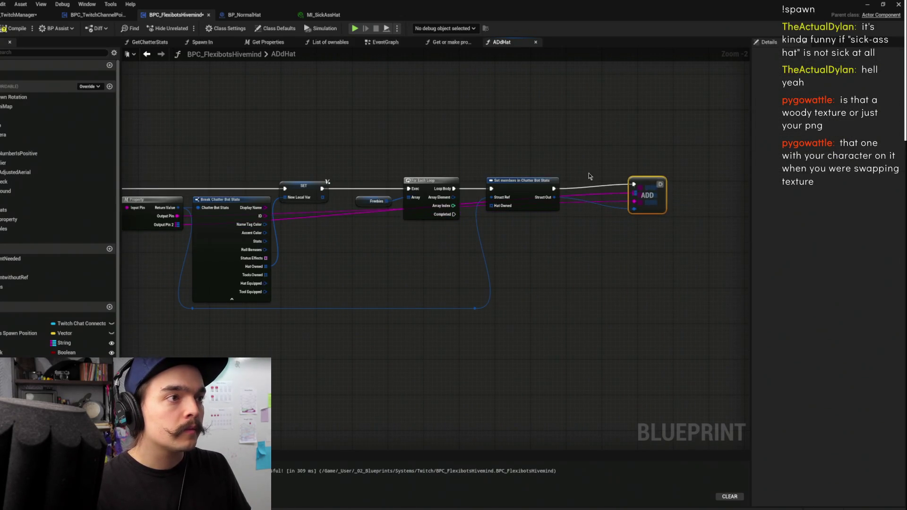
# - Rename the local variable to Hats Already Owned
pyautogui.scroll(2, 371, 170)
pyautogui.click(302, 203)
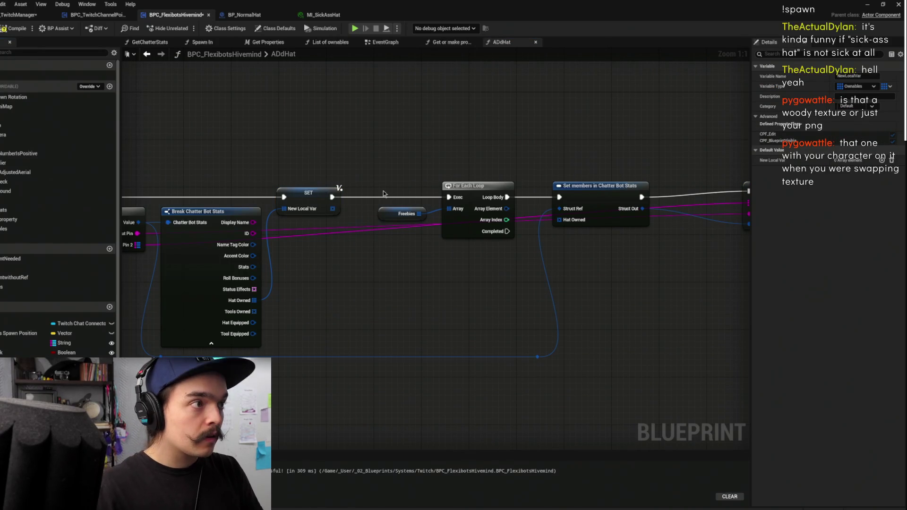
pyautogui.write('Hats')
pyautogui.press('Return')
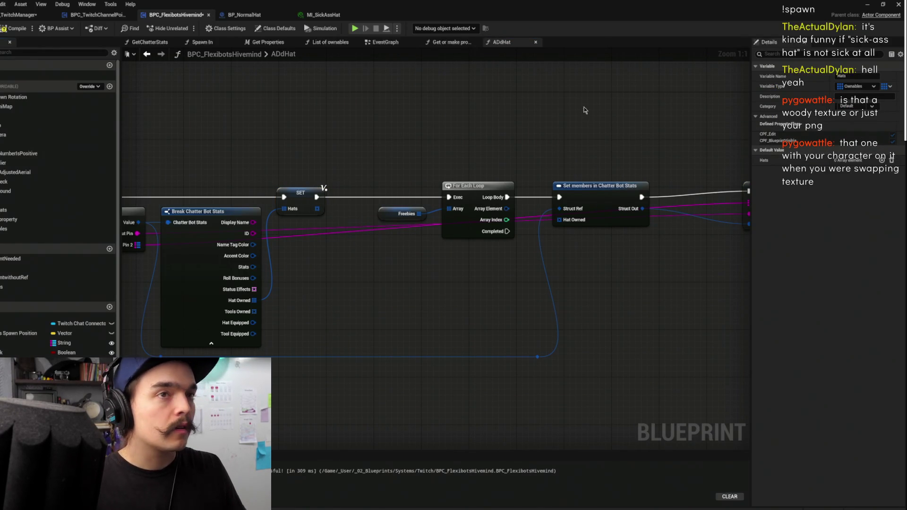
pyautogui.click(871, 76)
pyautogui.write('alrea')
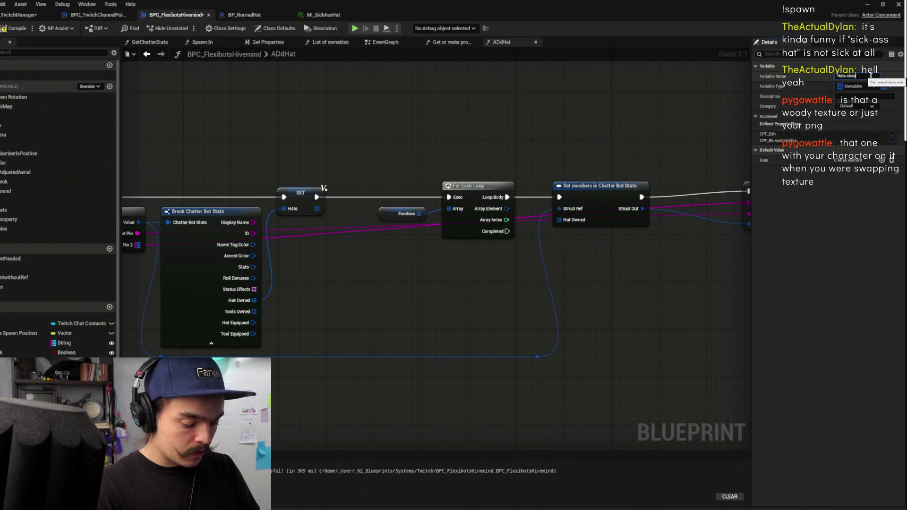
pyautogui.press('Return')
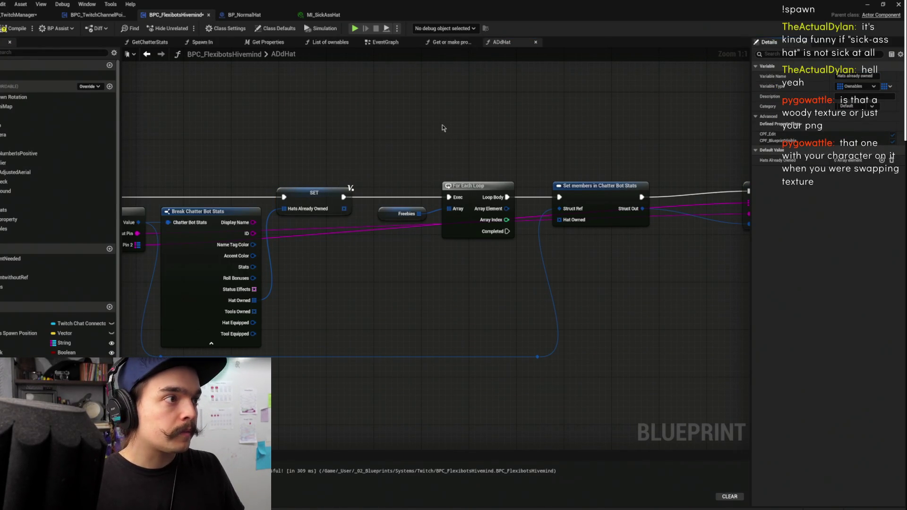
# - Replace Freebies with a new ADdHat Array input feeding the For Each Loop
pyautogui.scroll(-1, 443, 125)
pyautogui.keyDown('alt'); pyautogui.click(584, 227); pyautogui.keyUp('alt')
pyautogui.moveTo(530, 233); pyautogui.dragTo(497, 279)
pyautogui.moveTo(584, 227); pyautogui.dragTo(203, 222)
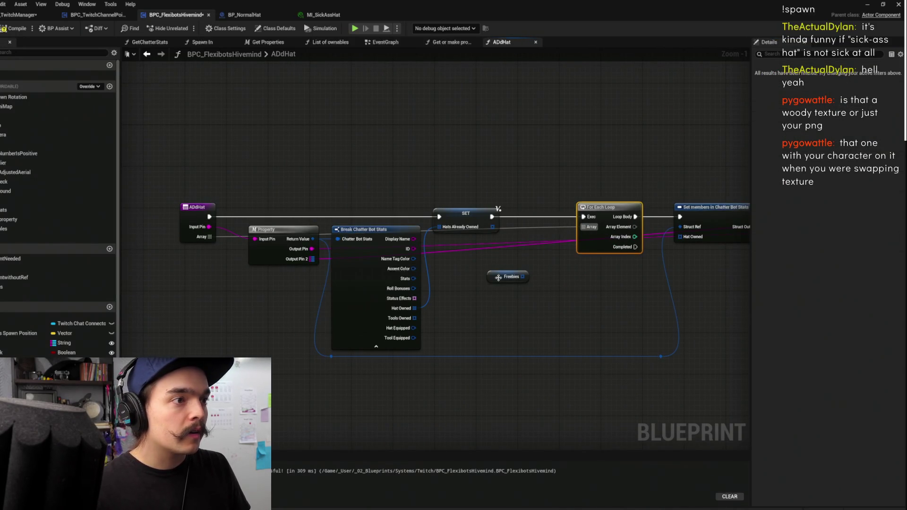
# - Rewire the loop's array and remove ADdHat's extra Array input
pyautogui.moveTo(497, 278); pyautogui.dragTo(523, 303)
pyautogui.click(404, 227)
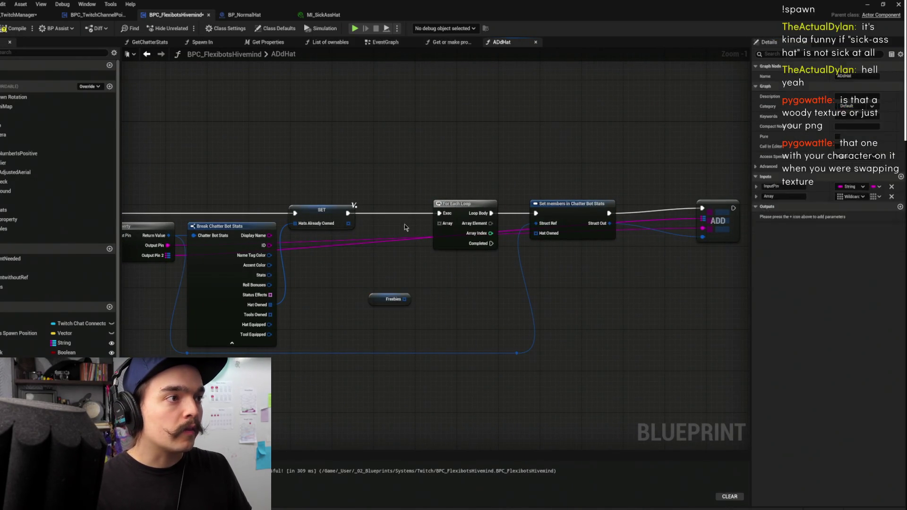
pyautogui.moveTo(404, 299)
pyautogui.mouseDown()
pyautogui.moveTo(439, 223)
pyautogui.moveTo(539, 234)
pyautogui.moveTo(161, 234)
pyautogui.mouseUp()
pyautogui.click(179, 209)
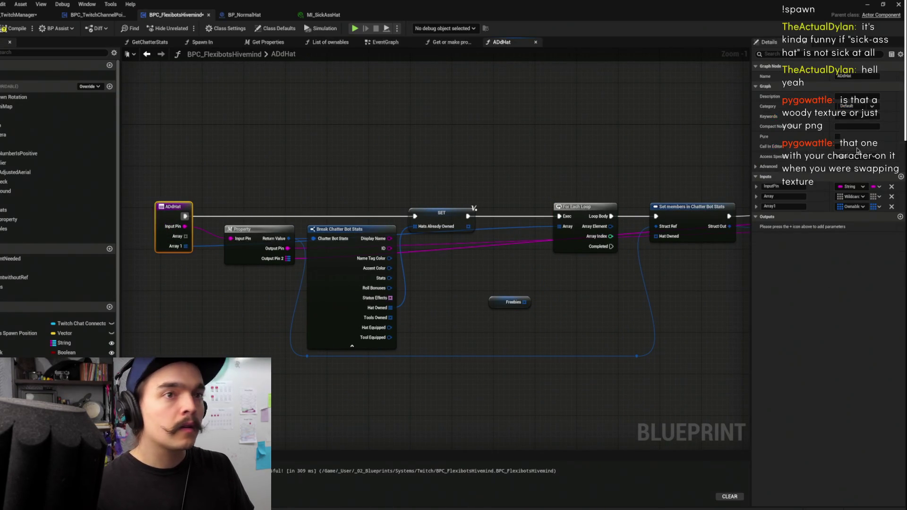
pyautogui.click(892, 197)
# - Move the For Each Loop and Set members nodes, and delete the Freebies node
pyautogui.moveTo(644, 156); pyautogui.dragTo(445, 156)
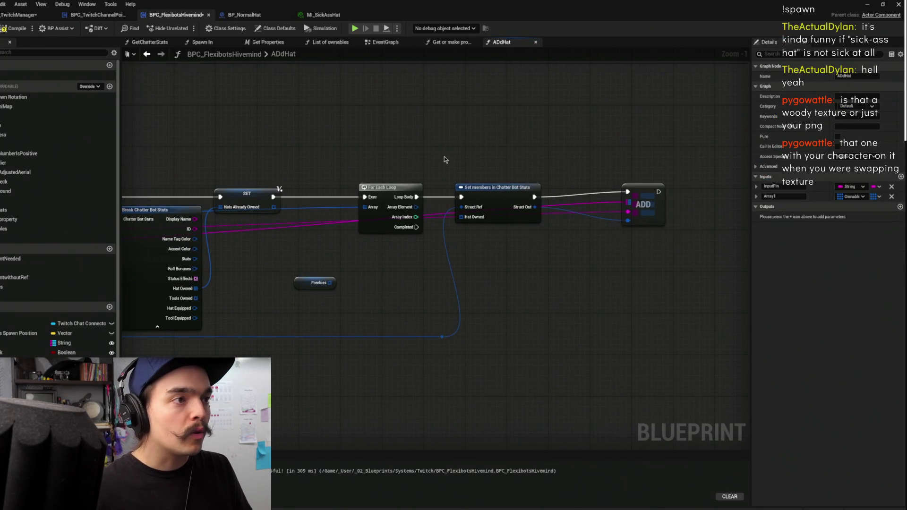
pyautogui.moveTo(389, 194); pyautogui.dragTo(349, 154)
pyautogui.moveTo(493, 199)
pyautogui.mouseDown()
pyautogui.moveTo(535, 152)
pyautogui.moveTo(530, 142)
pyautogui.moveTo(660, 127)
pyautogui.mouseUp()
pyautogui.click(437, 267)
pyautogui.press('Delete')
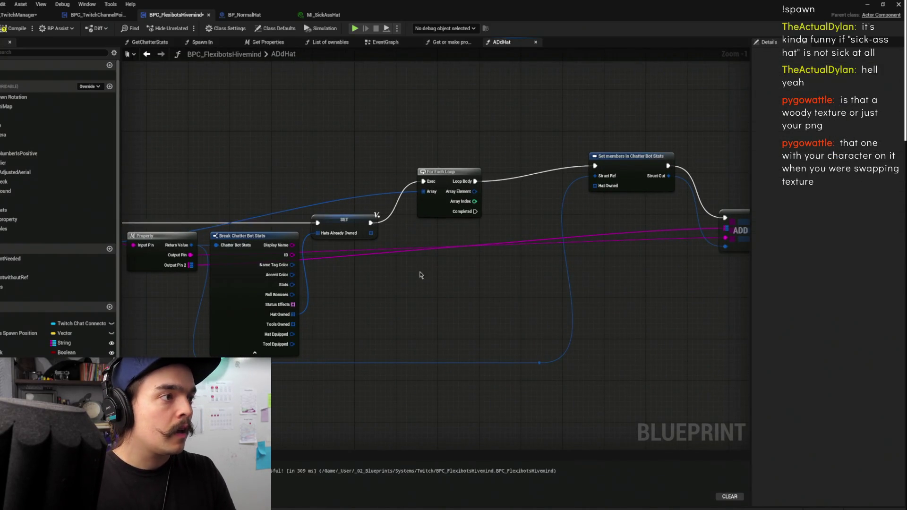
# - Add a Hats Already Owned getter between the loop and Set members
pyautogui.moveTo(439, 270); pyautogui.dragTo(433, 245)
pyautogui.scroll(-1, 60, 208)
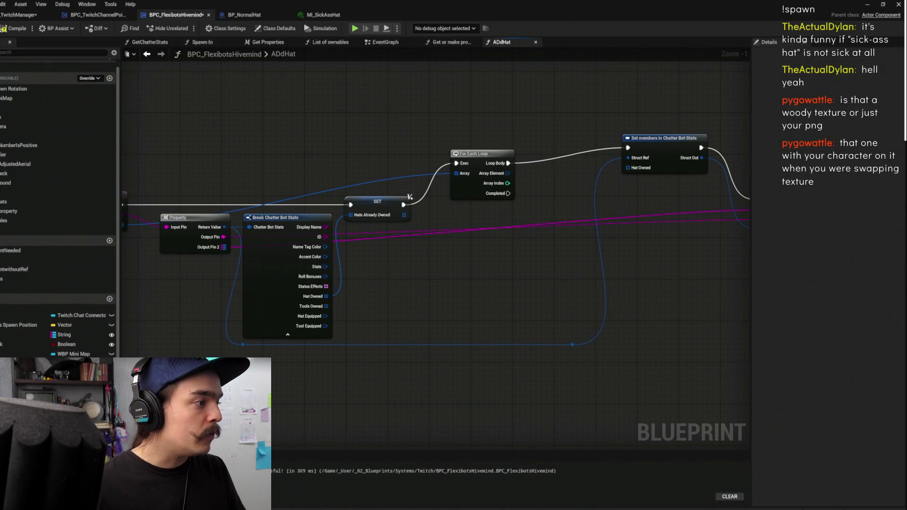
pyautogui.moveTo(410, 196)
pyautogui.mouseDown()
pyautogui.moveTo(569, 193)
pyautogui.moveTo(551, 185)
pyautogui.moveTo(507, 219)
pyautogui.moveTo(587, 219)
pyautogui.mouseUp()
pyautogui.click(581, 201)
# - Add an array ADD node on Hats Already Owned, fed by Array Element, inside the loop body
pyautogui.write('a')
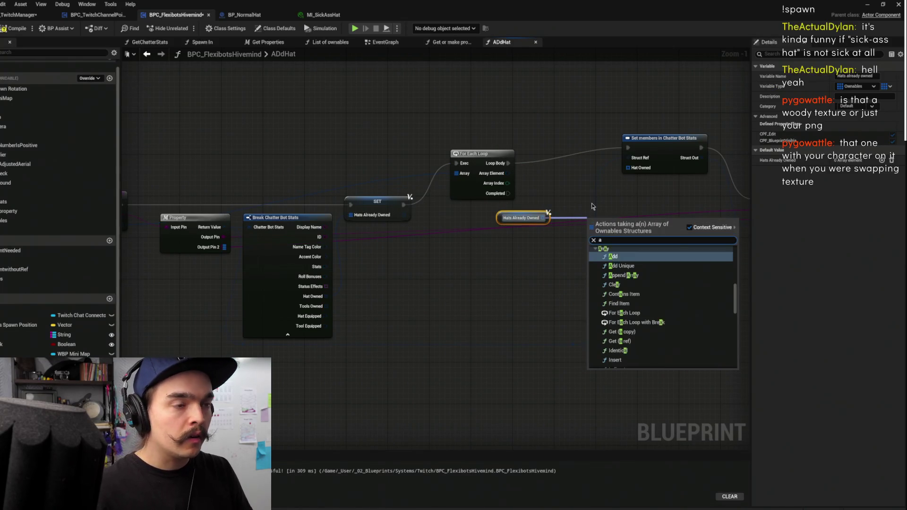
pyautogui.write('ppend')
pyautogui.press('Return')
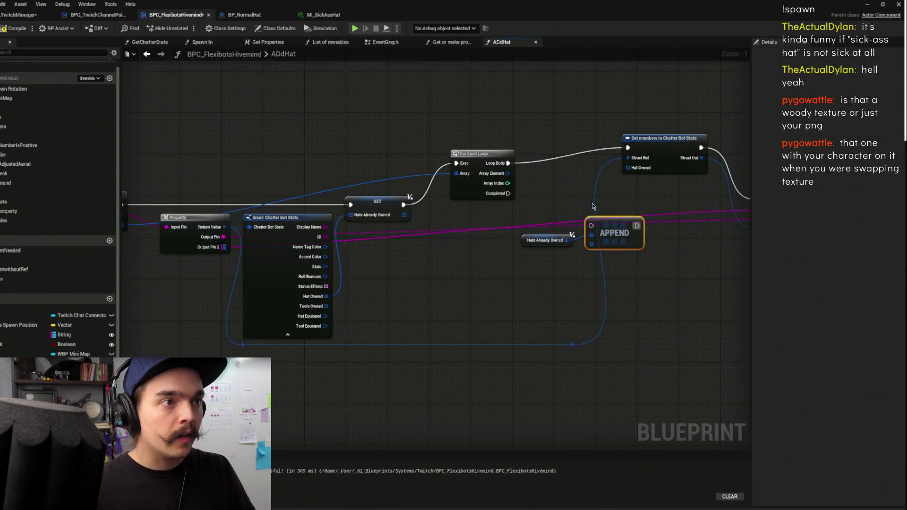
pyautogui.press('Delete')
pyautogui.moveTo(567, 240); pyautogui.dragTo(617, 238)
pyautogui.write('add')
pyautogui.click(649, 322)
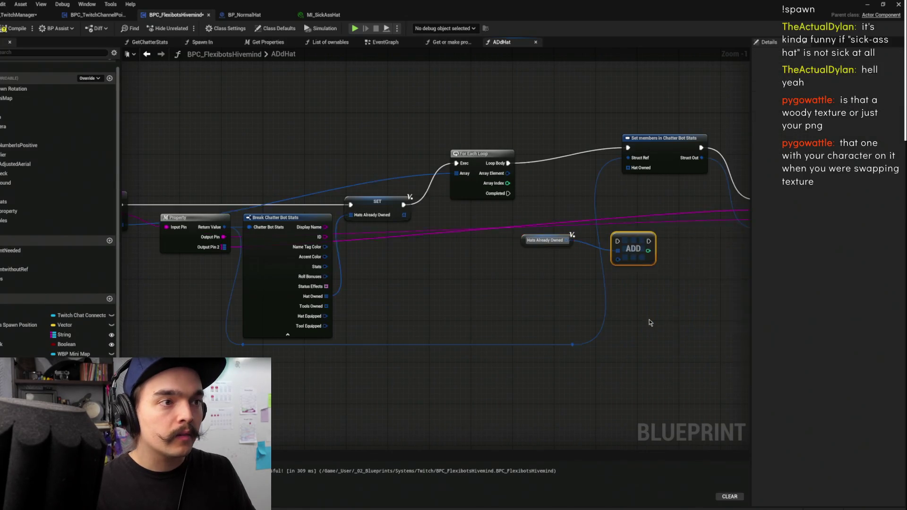
pyautogui.moveTo(509, 173)
pyautogui.mouseDown()
pyautogui.moveTo(617, 259)
pyautogui.moveTo(618, 207)
pyautogui.mouseUp()
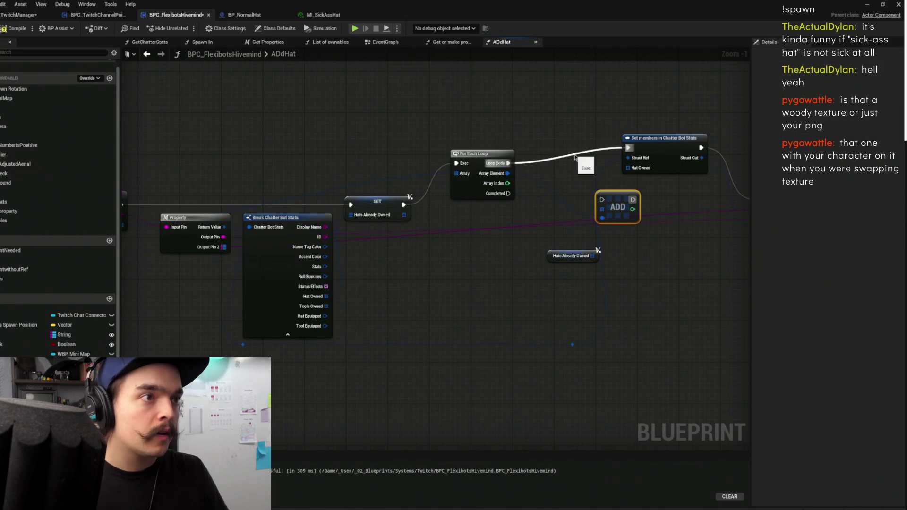
pyautogui.press('q')
# - Rearrange the nodes and route execution into For Each Loop, then Loop Body into SET
pyautogui.moveTo(616, 173); pyautogui.dragTo(626, 199)
pyautogui.click(531, 126)
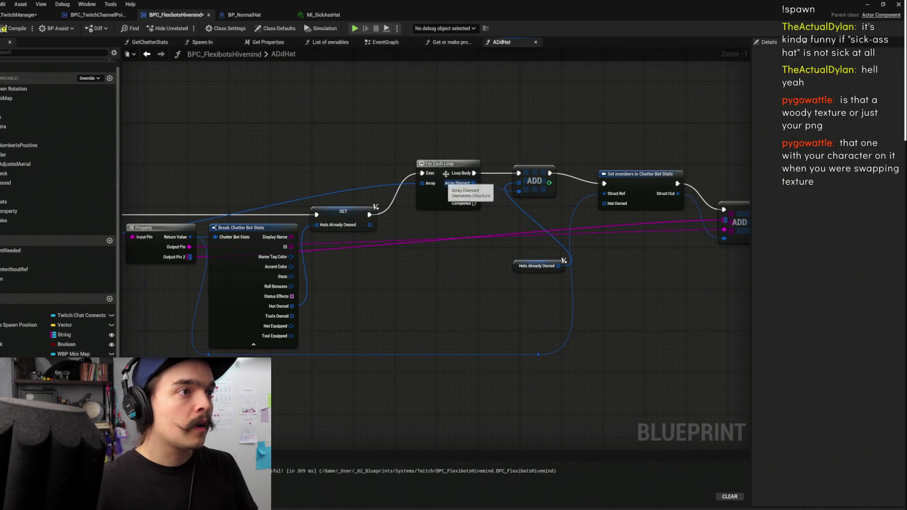
pyautogui.moveTo(440, 164); pyautogui.dragTo(414, 153)
pyautogui.moveTo(346, 220); pyautogui.dragTo(491, 158)
pyautogui.moveTo(434, 164); pyautogui.dragTo(386, 149)
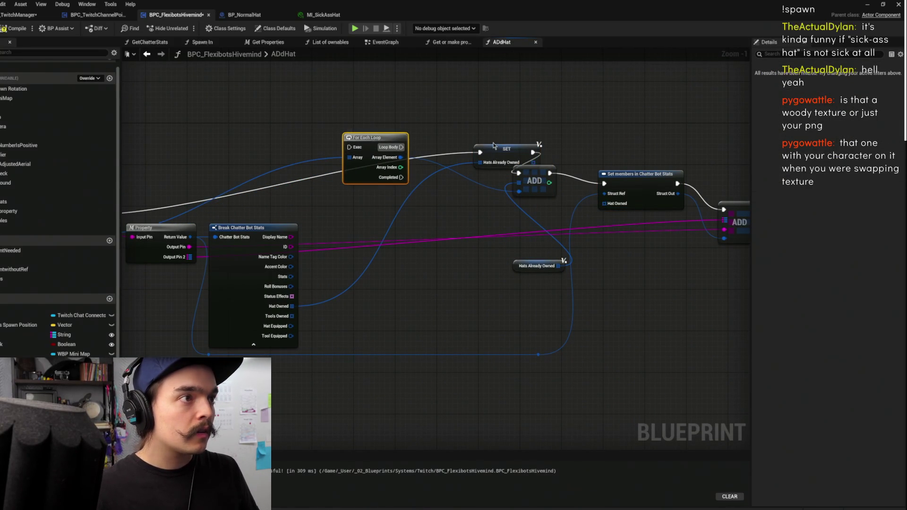
pyautogui.moveTo(478, 151); pyautogui.dragTo(349, 147)
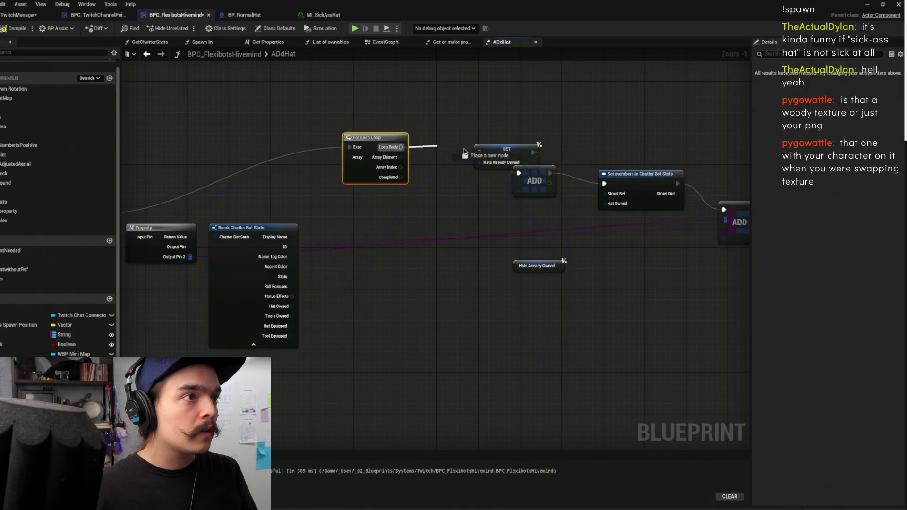
pyautogui.moveTo(505, 150); pyautogui.dragTo(476, 139)
pyautogui.moveTo(401, 147); pyautogui.dragTo(451, 142)
# - Tidy Break Chatter Bot Stats and duplicate the Hats Already Owned getter
pyautogui.moveTo(279, 278)
pyautogui.mouseDown()
pyautogui.moveTo(452, 222)
pyautogui.moveTo(478, 172)
pyautogui.mouseUp()
pyautogui.moveTo(321, 199)
pyautogui.mouseDown()
pyautogui.moveTo(320, 234)
pyautogui.moveTo(309, 245)
pyautogui.mouseUp()
pyautogui.moveTo(409, 194)
pyautogui.mouseDown()
pyautogui.moveTo(437, 218)
pyautogui.moveTo(572, 171)
pyautogui.moveTo(506, 202)
pyautogui.moveTo(522, 227)
pyautogui.mouseUp()
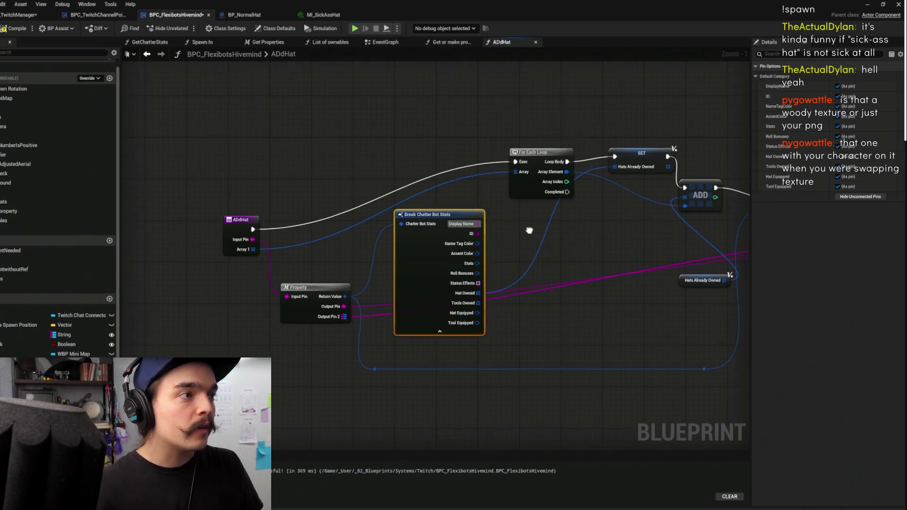
pyautogui.moveTo(598, 225); pyautogui.dragTo(404, 250)
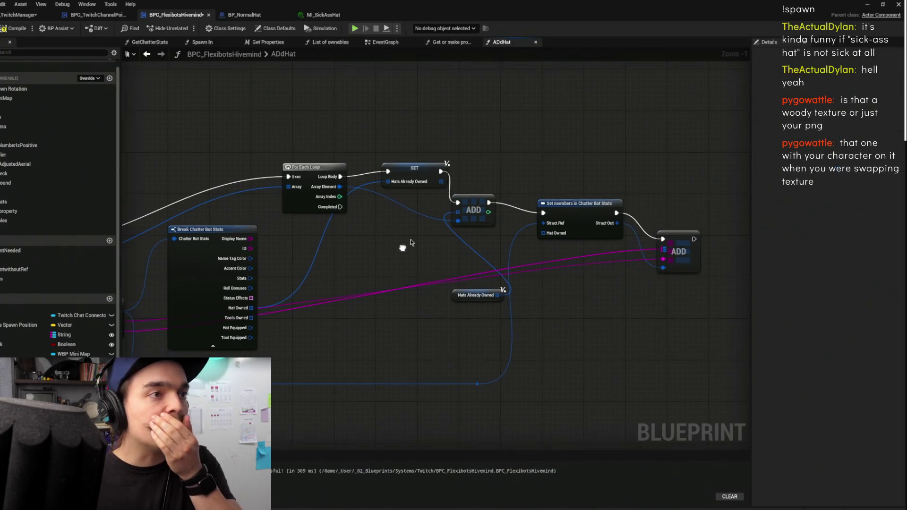
pyautogui.moveTo(457, 296); pyautogui.dragTo(392, 269)
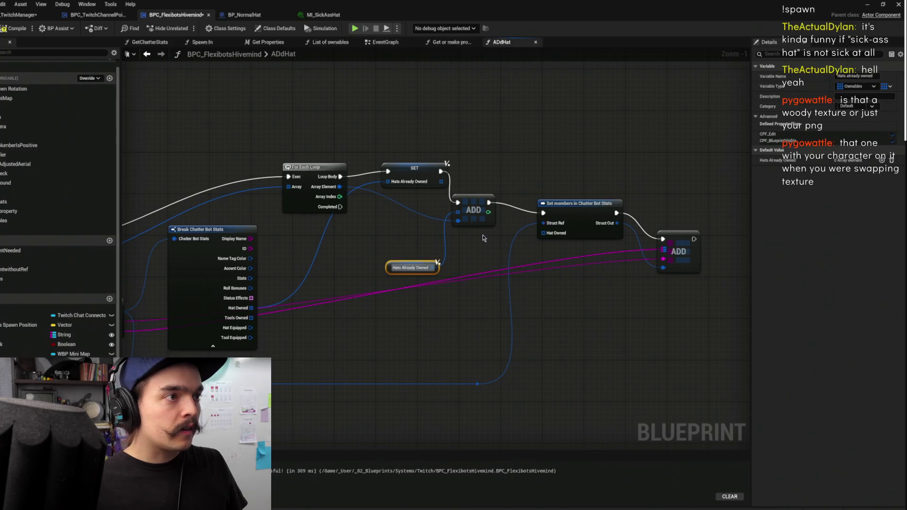
pyautogui.hotkey('ctrl', 'd')
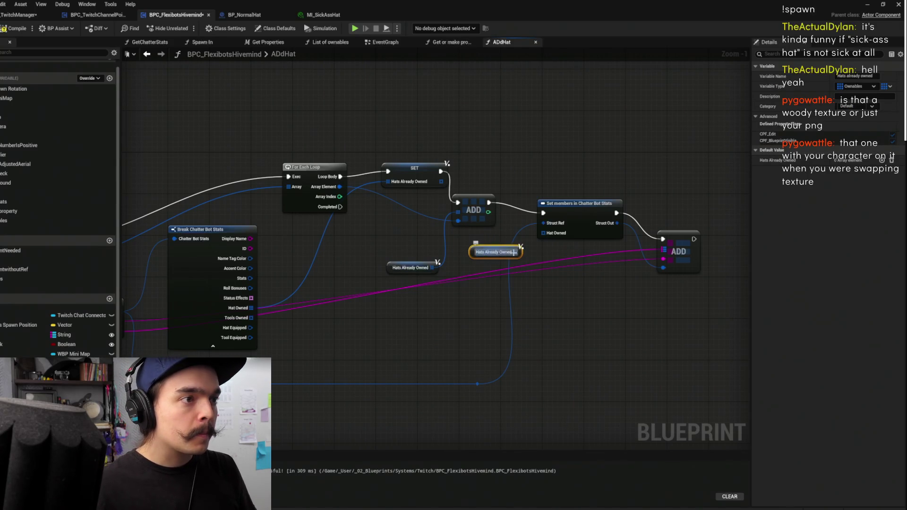
pyautogui.click(461, 147)
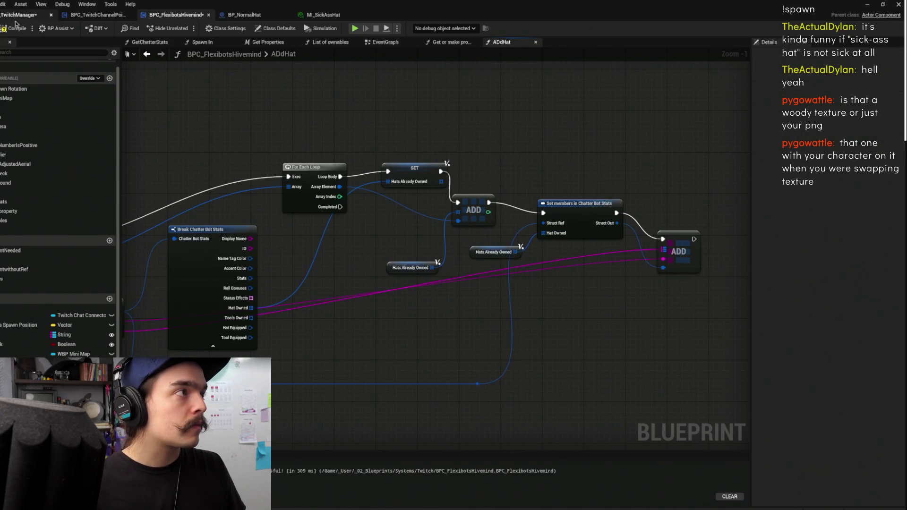
# - Save BPC_FlexibotsHivemind, then switch to the BP_NormalHat blueprint to view its cap
pyautogui.hotkey('ctrl', 's')
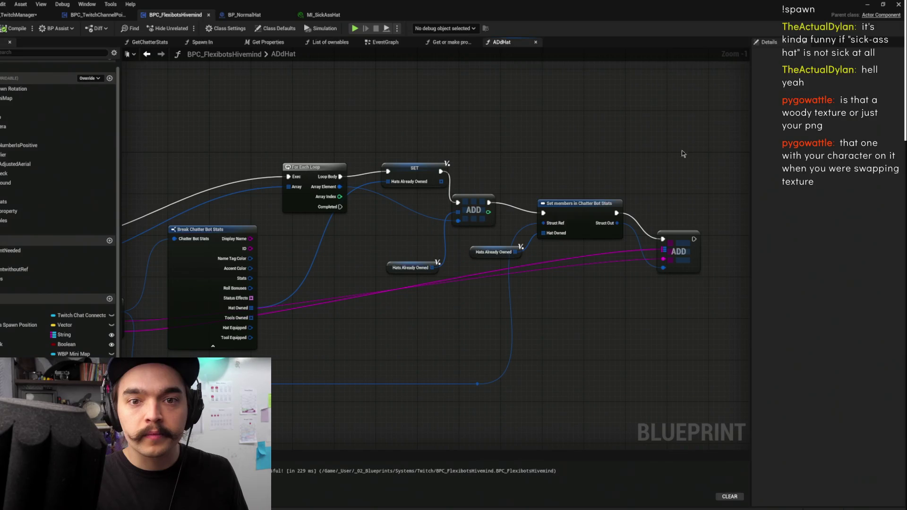
pyautogui.moveTo(462, 105); pyautogui.dragTo(690, 93)
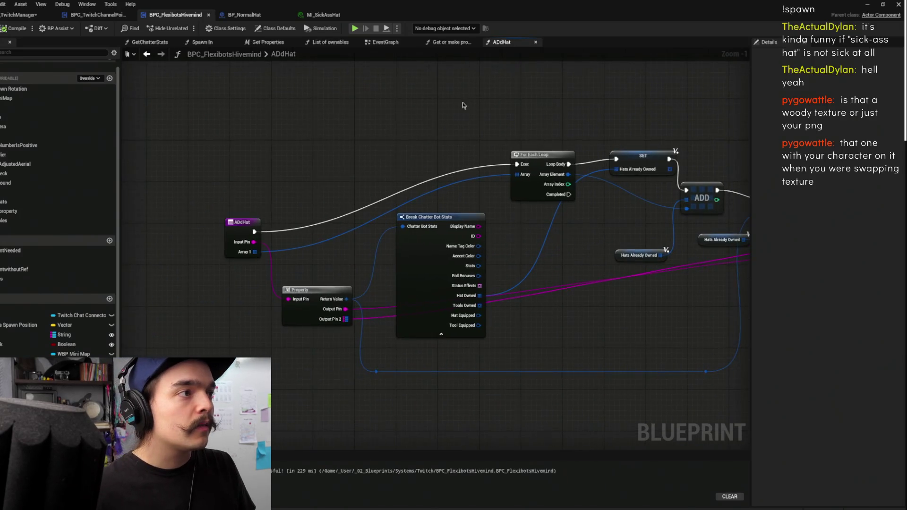
pyautogui.click(385, 42)
pyautogui.moveTo(428, 105)
pyautogui.mouseDown()
pyautogui.moveTo(504, 115)
pyautogui.moveTo(559, 76)
pyautogui.mouseUp()
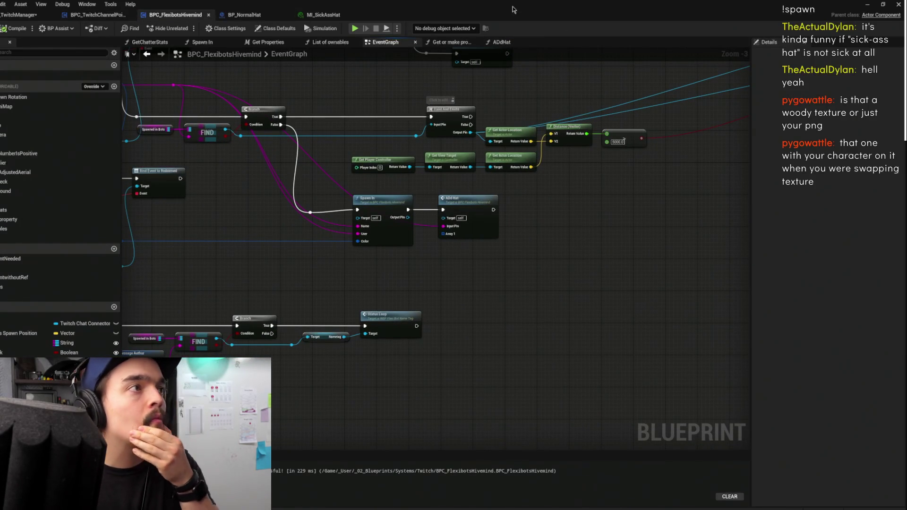
pyautogui.click(241, 15)
pyautogui.moveTo(466, 149)
pyautogui.mouseDown()
pyautogui.moveTo(415, 151)
pyautogui.moveTo(453, 150)
pyautogui.moveTo(438, 140)
pyautogui.mouseUp()
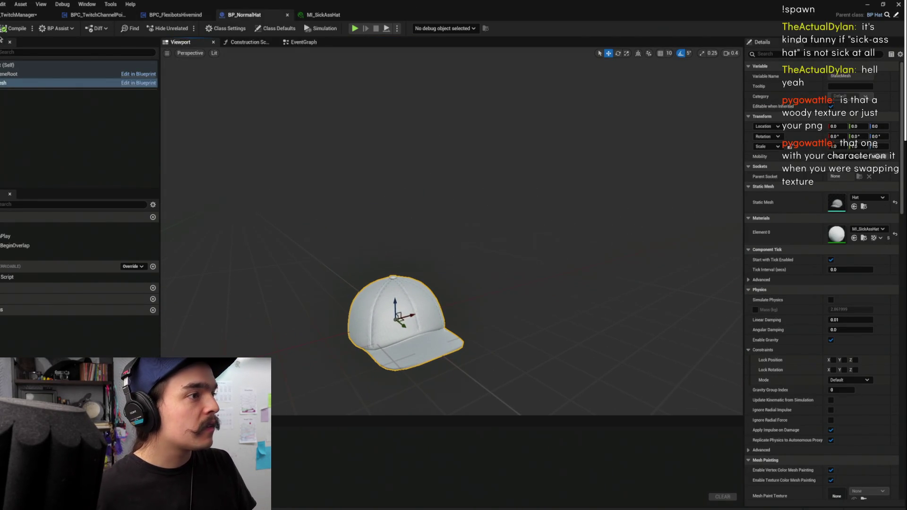
# - Fly around the level near the robot, pull back to a wide sidewalk view, and start Play-in-Editor
pyautogui.click(867, 4)
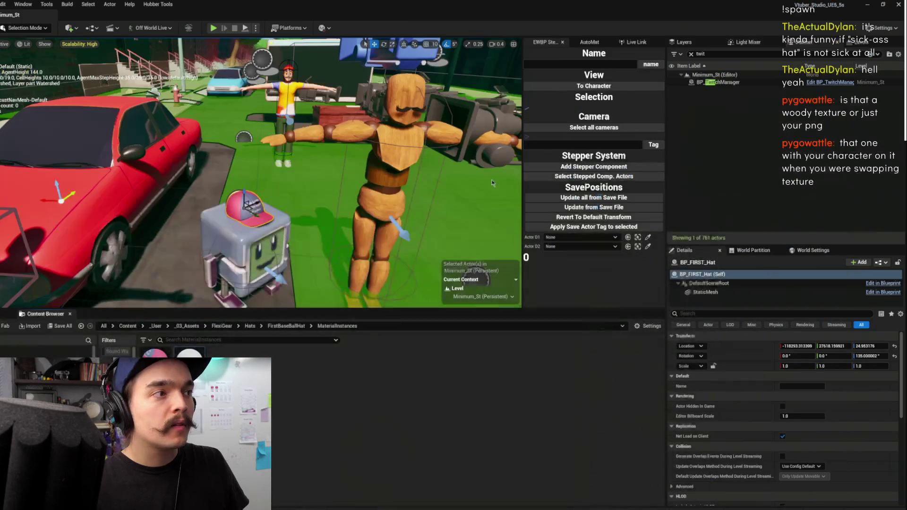
pyautogui.moveTo(410, 201)
pyautogui.mouseDown()
pyautogui.moveTo(410, 128)
pyautogui.moveTo(411, 198)
pyautogui.moveTo(468, 198)
pyautogui.mouseUp()
pyautogui.click(275, 271)
pyautogui.moveTo(274, 271); pyautogui.dragTo(281, 230)
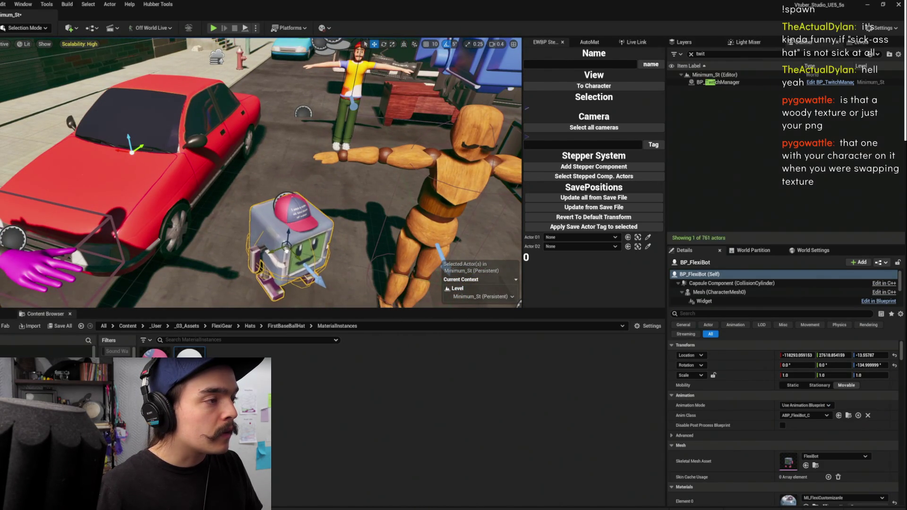
pyautogui.moveTo(281, 229)
pyautogui.mouseDown()
pyautogui.moveTo(281, 201)
pyautogui.moveTo(202, 32)
pyautogui.mouseUp()
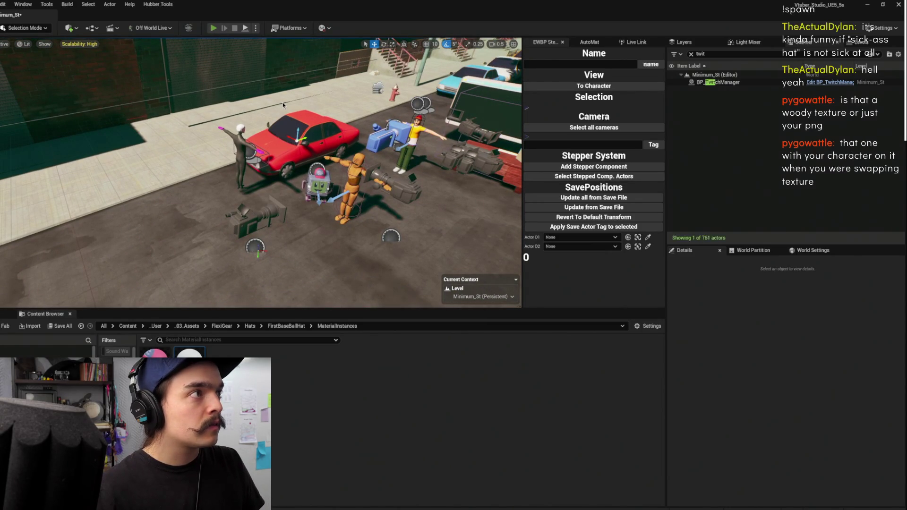
pyautogui.hotkey('alt', 'p')
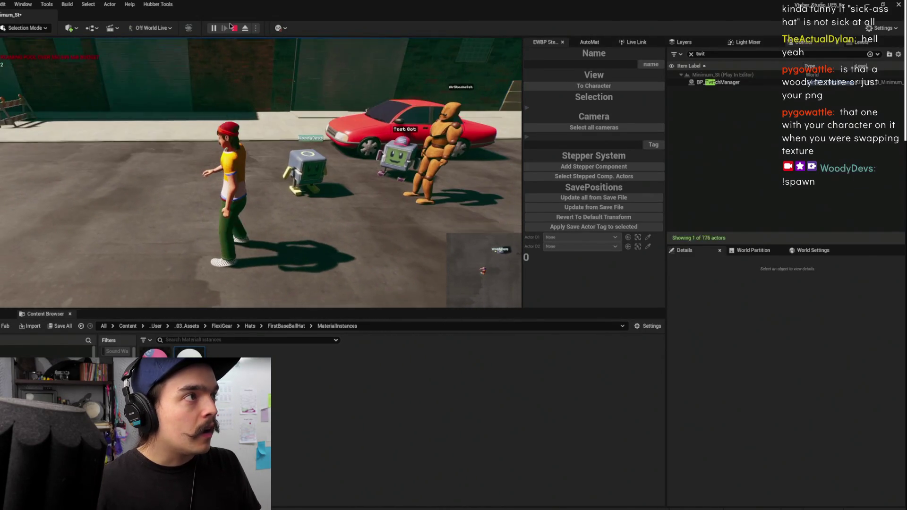
# - In play, check BP_TwitchManager's hivemind CHATDIRECTORY entry shows zero hats owned, then stop
pyautogui.click(244, 29)
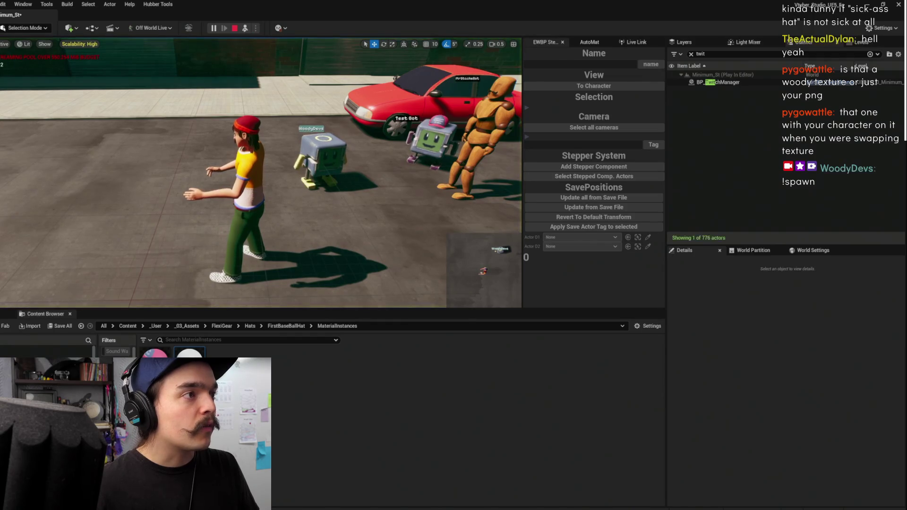
pyautogui.click(328, 152)
pyautogui.scroll(-3, 328, 153)
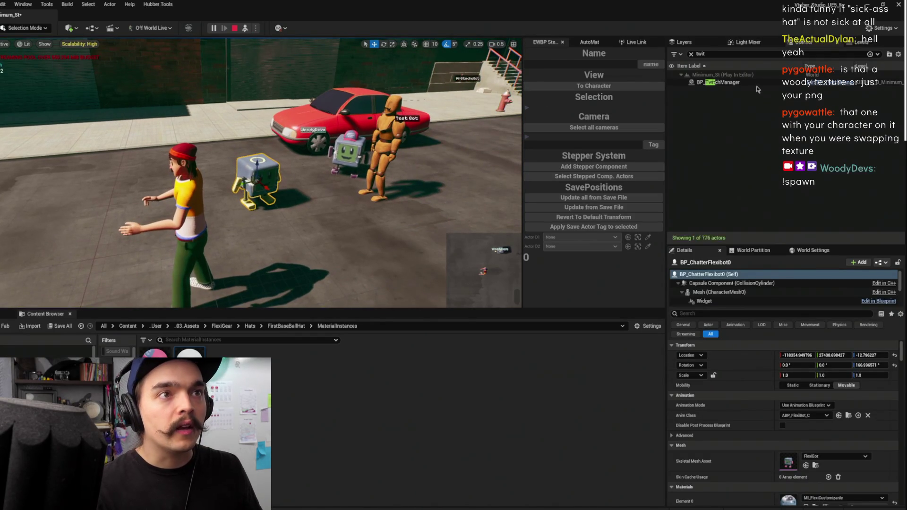
pyautogui.click(756, 83)
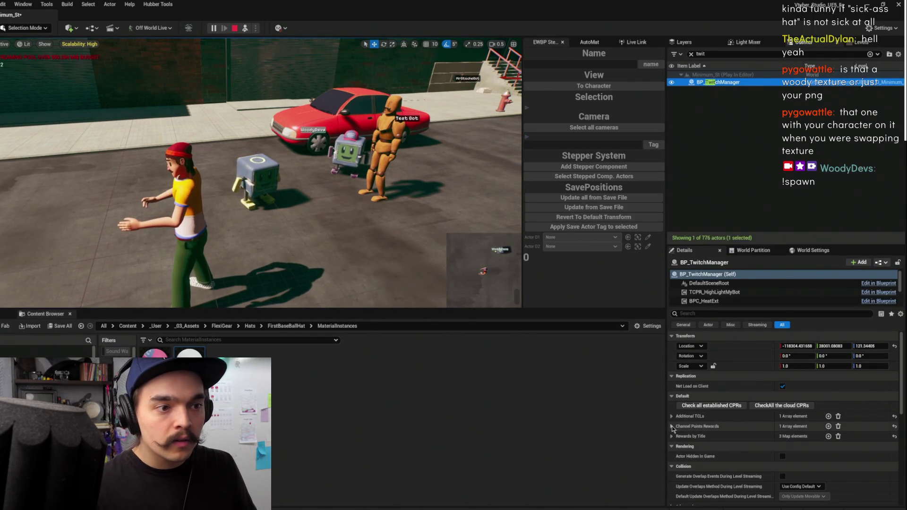
pyautogui.scroll(-3, 740, 296)
pyautogui.click(740, 294)
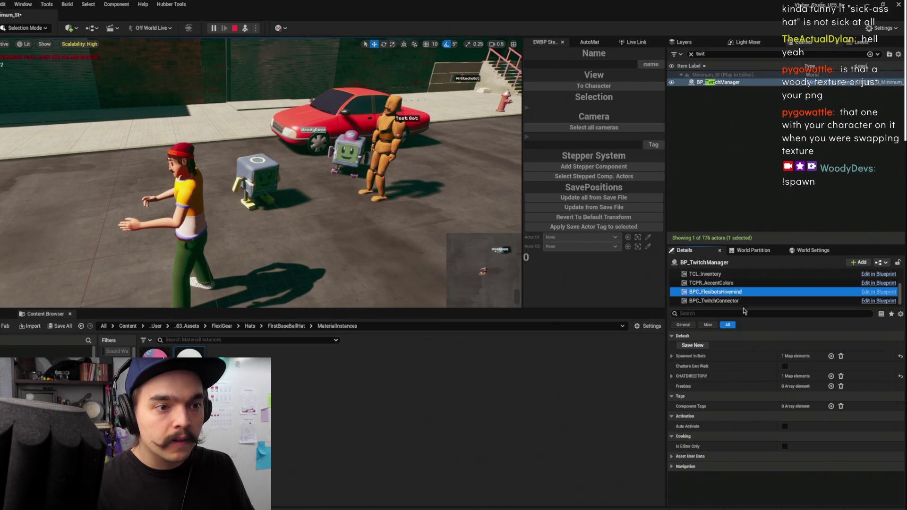
pyautogui.click(672, 376)
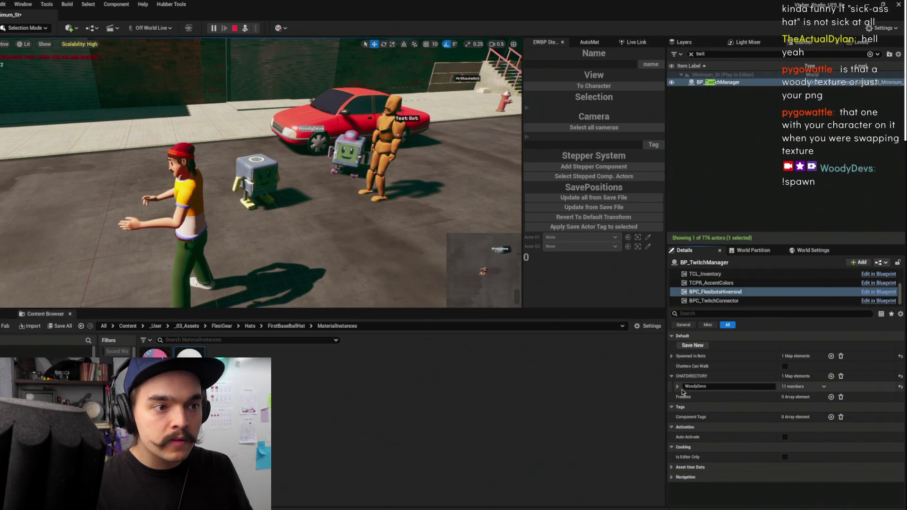
pyautogui.click(678, 387)
pyautogui.scroll(-2, 747, 435)
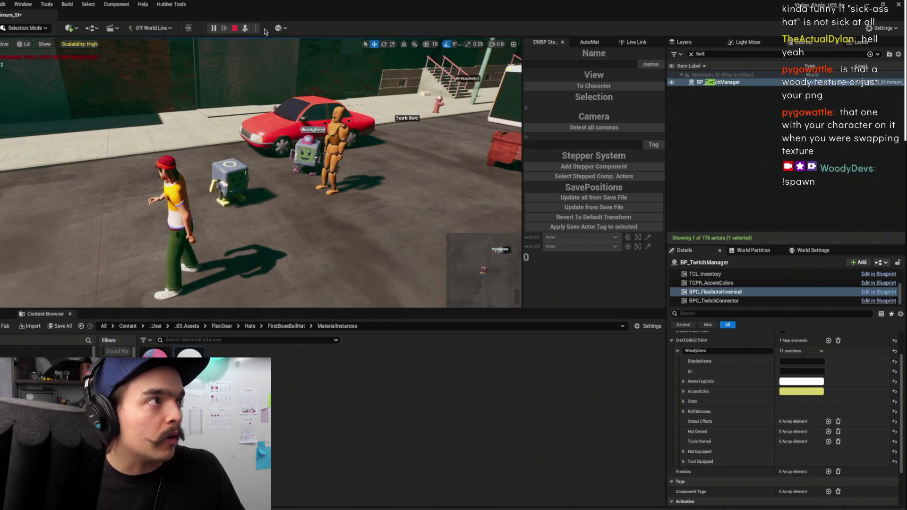
pyautogui.press('Escape')
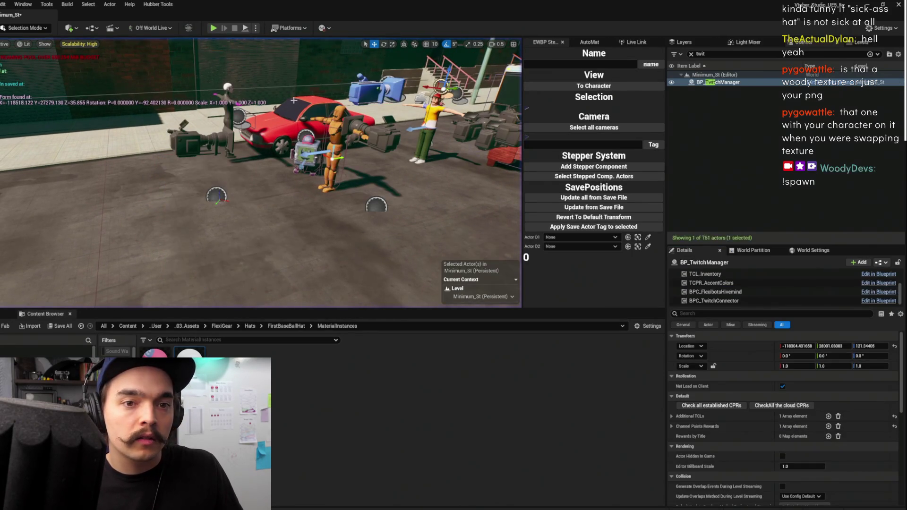
# - Look over BP_NormalHat's event graph and class defaults, then return to BPC_FlexibotsHivemind's EventGraph
pyautogui.moveTo(326, 507)
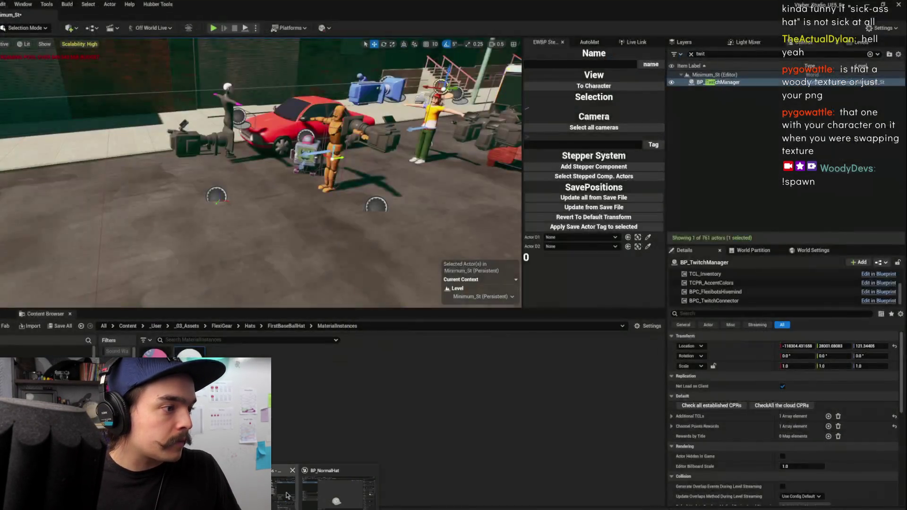
pyautogui.click(287, 496)
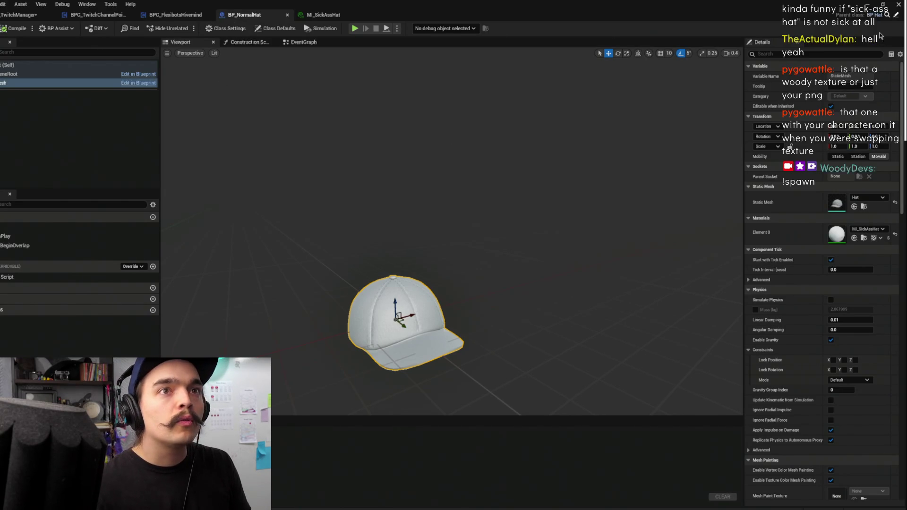
pyautogui.click(308, 43)
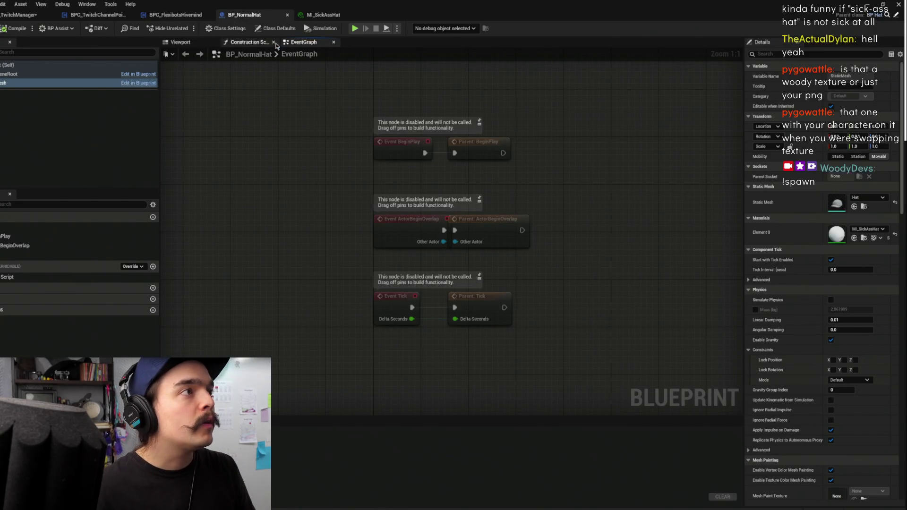
pyautogui.click(282, 29)
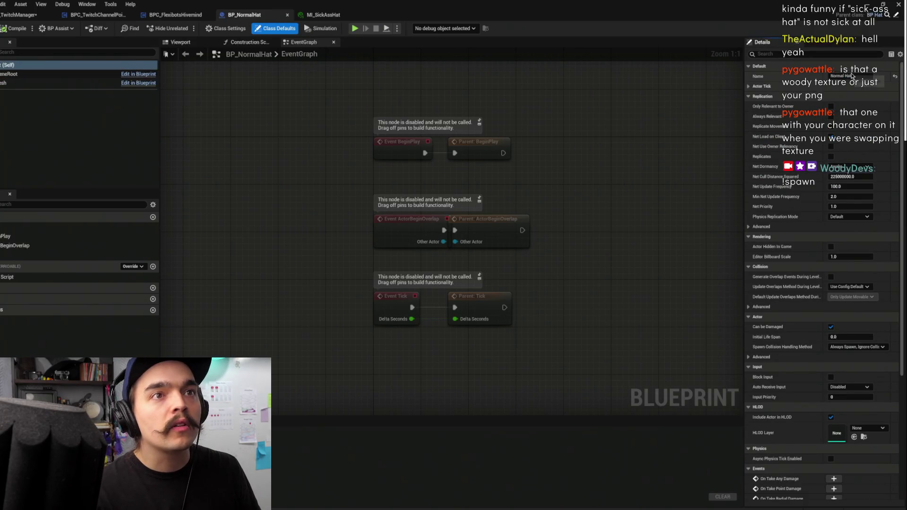
pyautogui.click(174, 19)
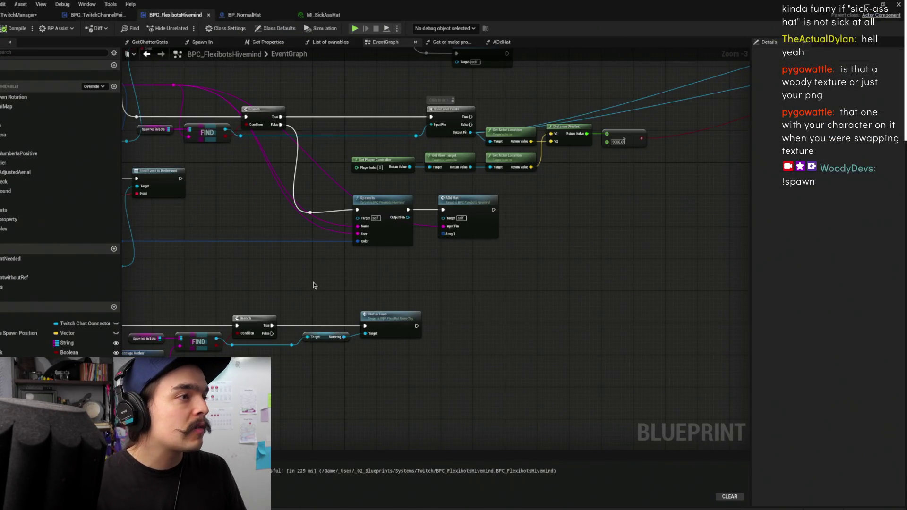
# - Feed a Freebies getter into ADd Hat's Array 1 pin and open the ADdHat function
pyautogui.scroll(4, 303, 307)
pyautogui.click(516, 248)
pyautogui.click(431, 244)
pyautogui.moveTo(431, 244); pyautogui.dragTo(498, 244)
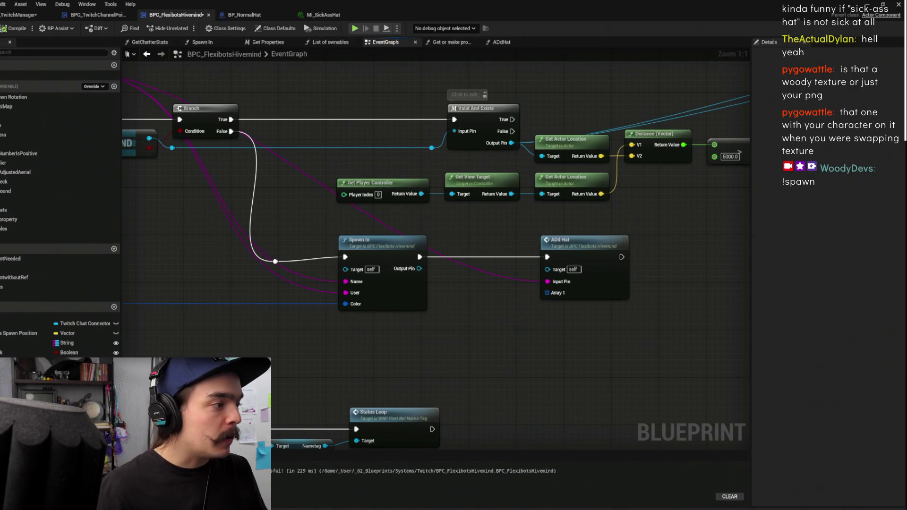
pyautogui.moveTo(29, 362); pyautogui.dragTo(549, 290)
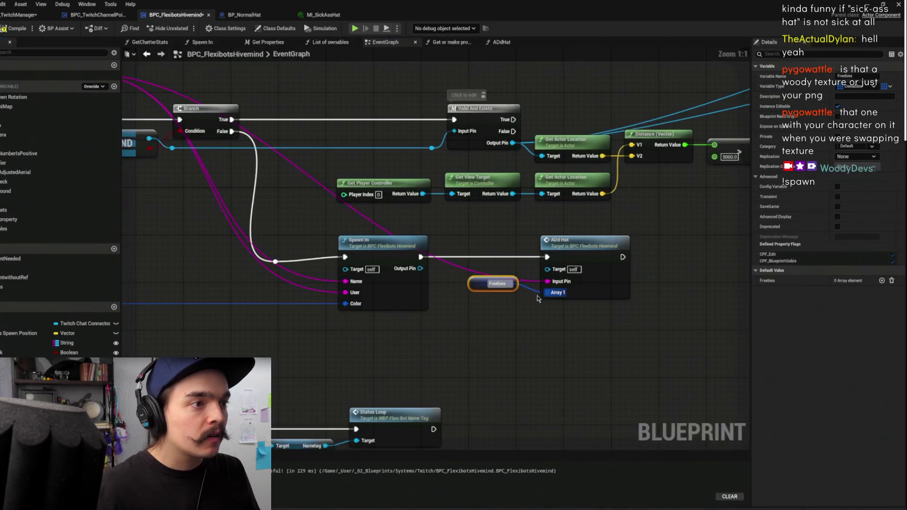
pyautogui.moveTo(471, 277); pyautogui.dragTo(457, 305)
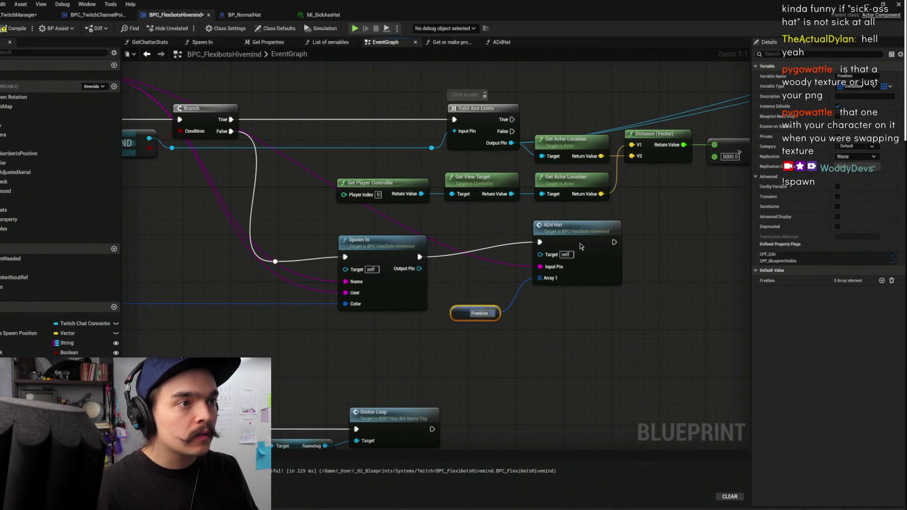
pyautogui.moveTo(580, 243); pyautogui.dragTo(608, 254)
pyautogui.doubleClick(609, 253)
pyautogui.moveTo(664, 227); pyautogui.dragTo(368, 222)
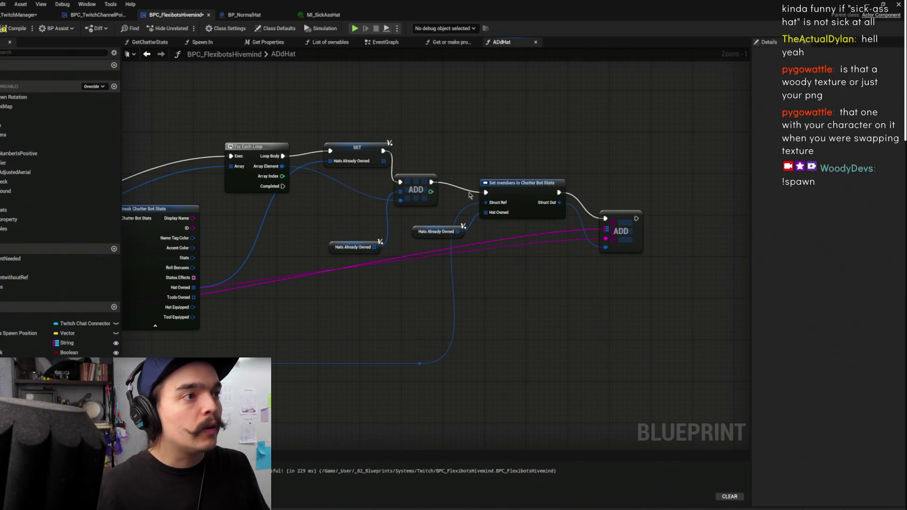
# - Run Set members from For Each Loop's Completed pin and auto-arrange the graph
pyautogui.moveTo(470, 193); pyautogui.dragTo(577, 173)
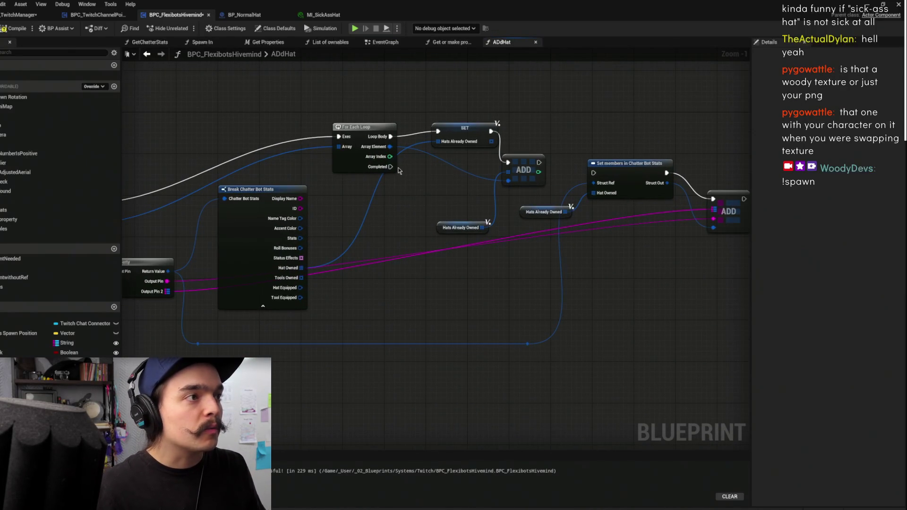
pyautogui.moveTo(390, 167)
pyautogui.mouseDown()
pyautogui.moveTo(652, 180)
pyautogui.moveTo(609, 176)
pyautogui.moveTo(621, 171)
pyautogui.mouseUp()
pyautogui.click(620, 171)
pyautogui.press('f')
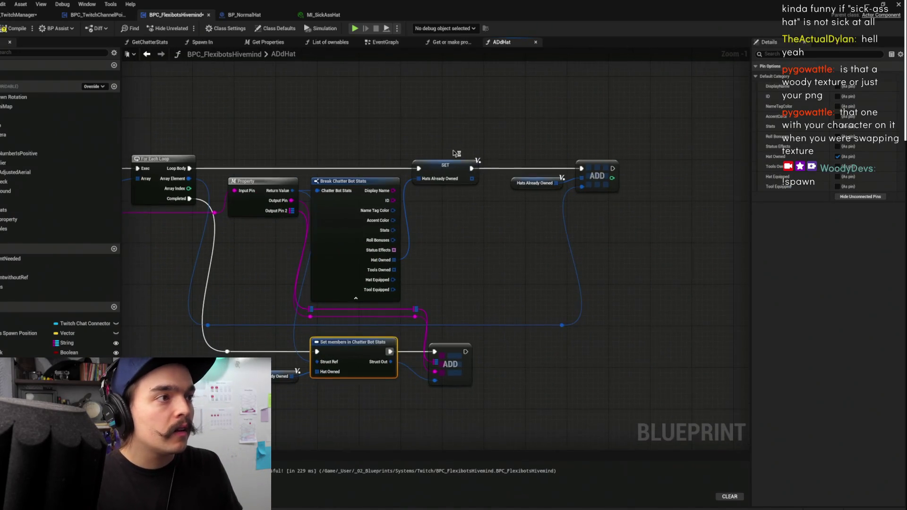
# - Move the SET Hats Already Owned node to run before the For Each Loop
pyautogui.moveTo(418, 163); pyautogui.dragTo(434, 165)
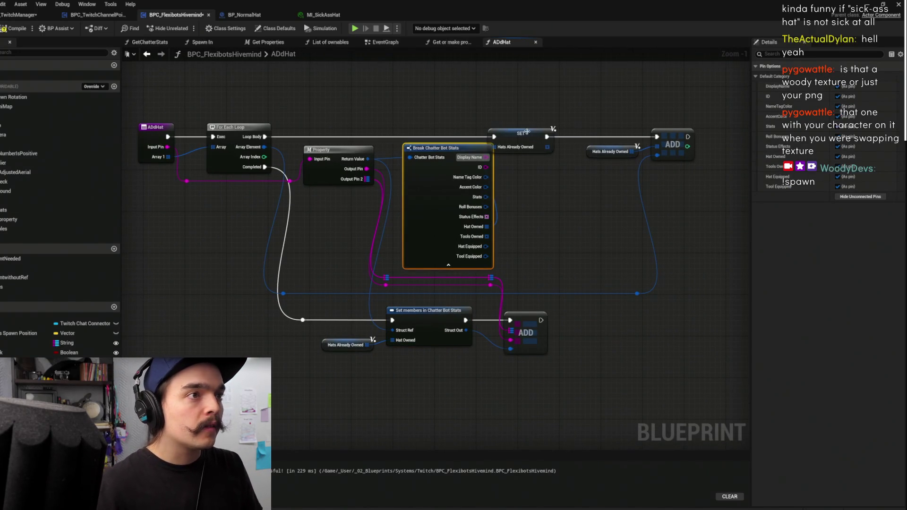
pyautogui.moveTo(518, 142)
pyautogui.mouseDown()
pyautogui.moveTo(541, 133)
pyautogui.moveTo(452, 60)
pyautogui.moveTo(407, 96)
pyautogui.mouseUp()
pyautogui.hotkey('alt', 'd')
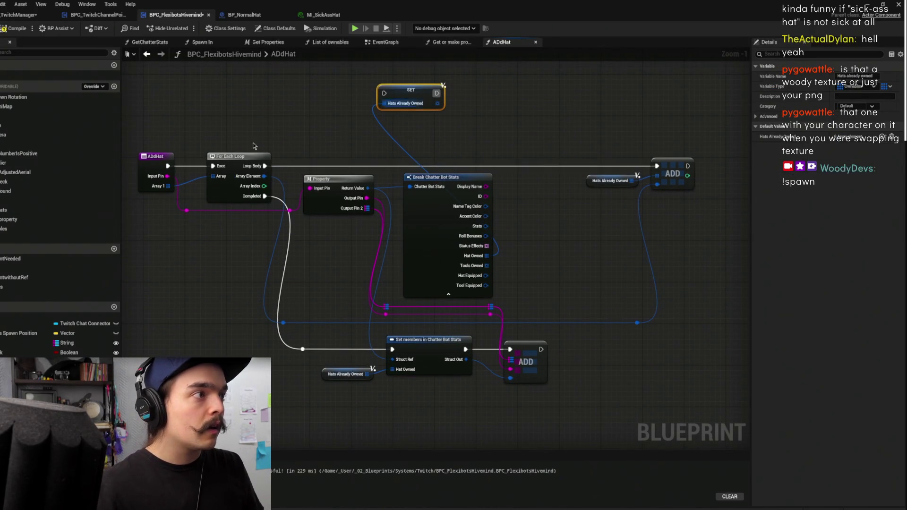
pyautogui.click(201, 169)
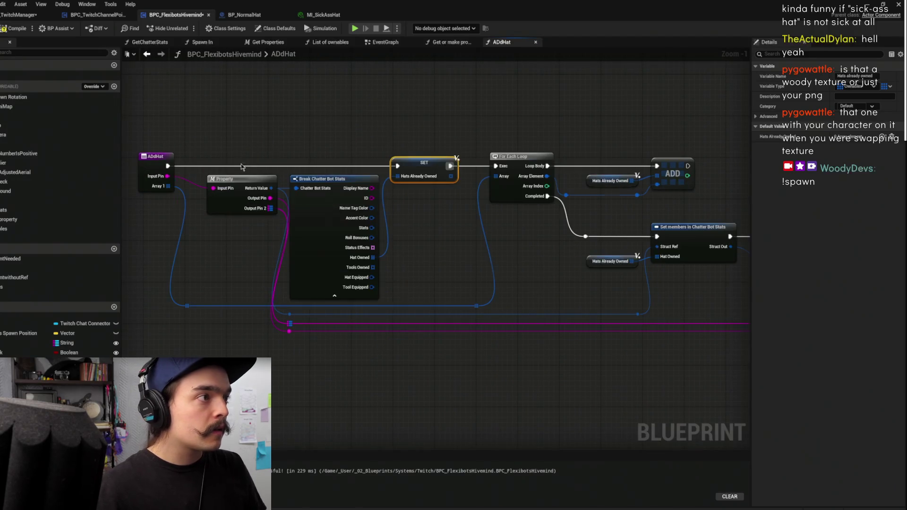
pyautogui.moveTo(590, 99)
pyautogui.mouseDown()
pyautogui.moveTo(539, 168)
pyautogui.moveTo(559, 178)
pyautogui.moveTo(556, 140)
pyautogui.mouseUp()
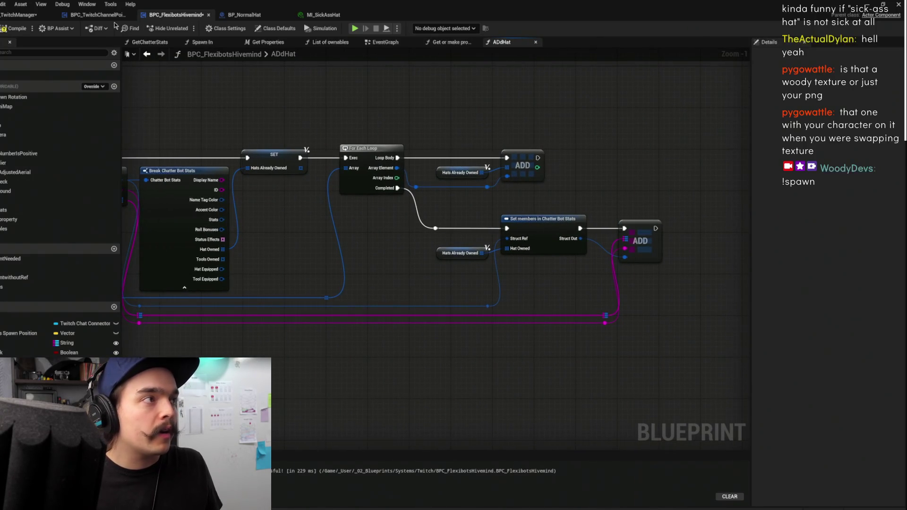
# - Save the hivemind blueprint and all assets, then return to the level editor
pyautogui.hotkey('ctrl', 's')
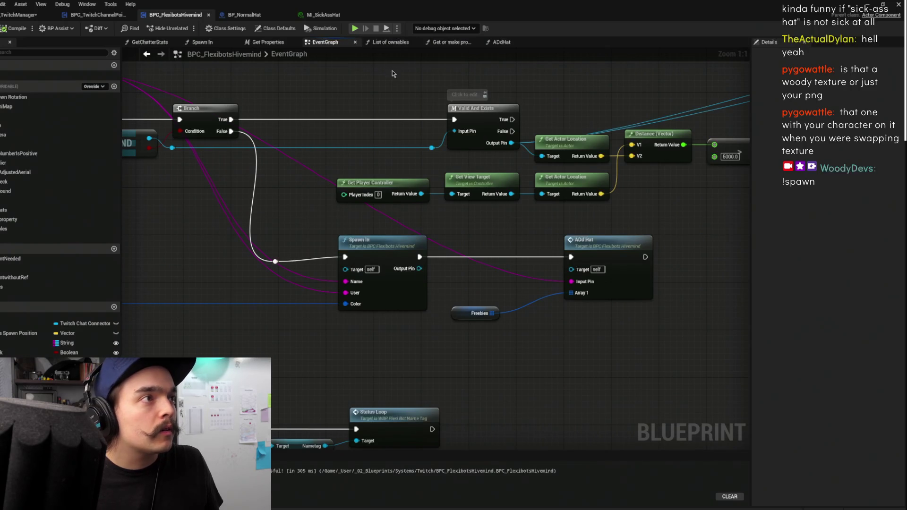
pyautogui.hotkey('ctrl', 'shift', 's')
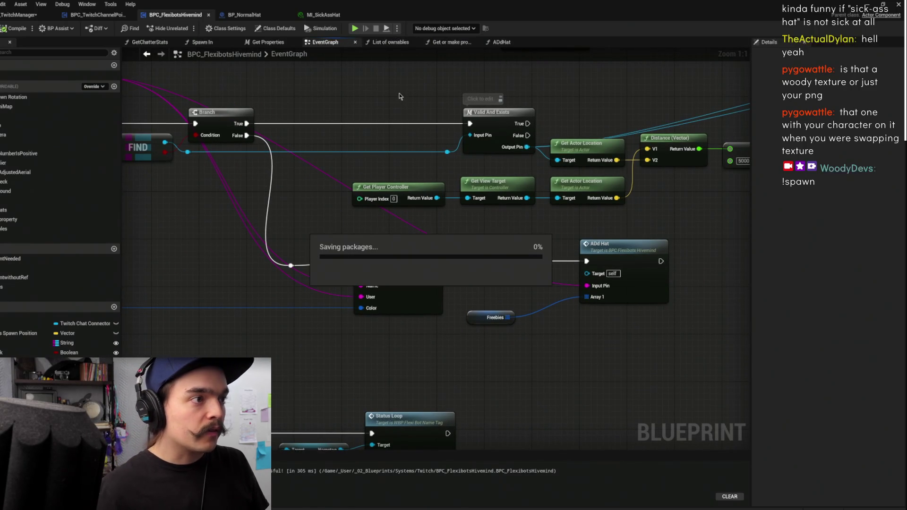
pyautogui.moveTo(596, 97); pyautogui.dragTo(585, 105)
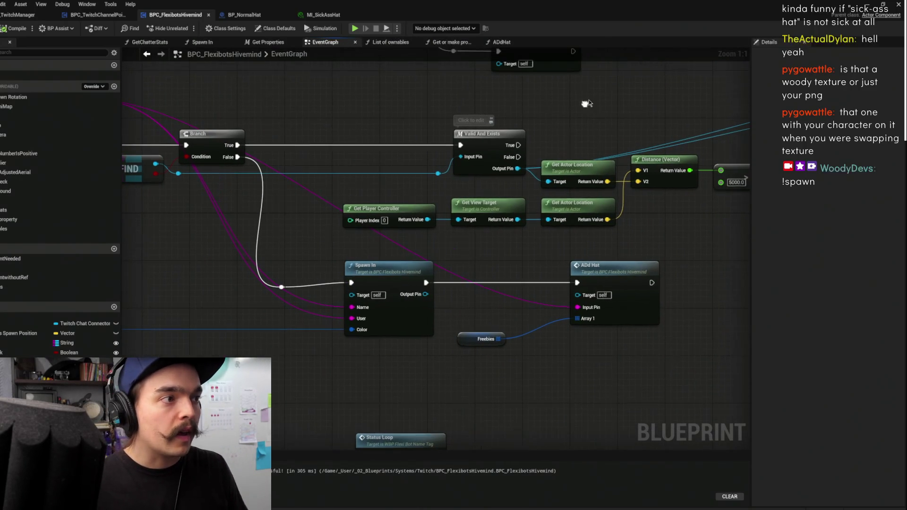
pyautogui.hotkey('alt', 'Tab')
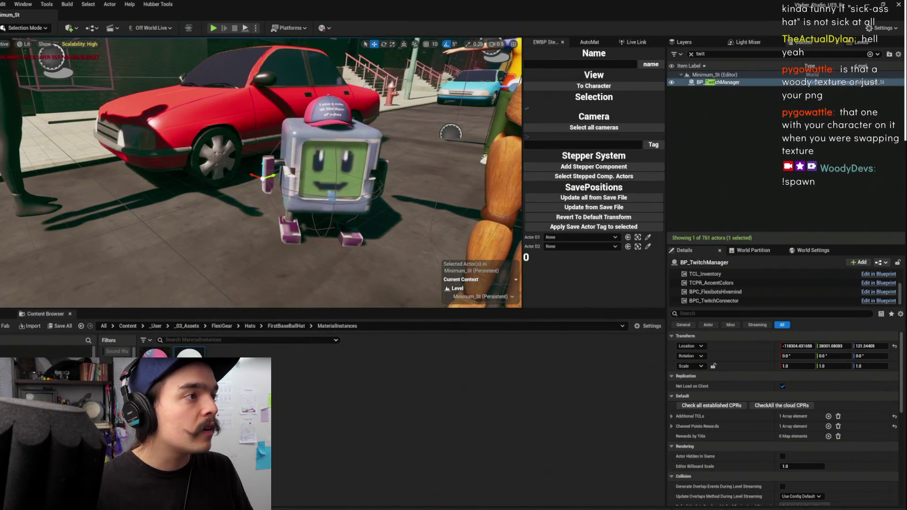
# - Open the FlexiBot's ColorMap texture through its MI_FlexiCustomizanle material instance
pyautogui.click(327, 180)
pyautogui.moveTo(340, 235); pyautogui.dragTo(339, 236)
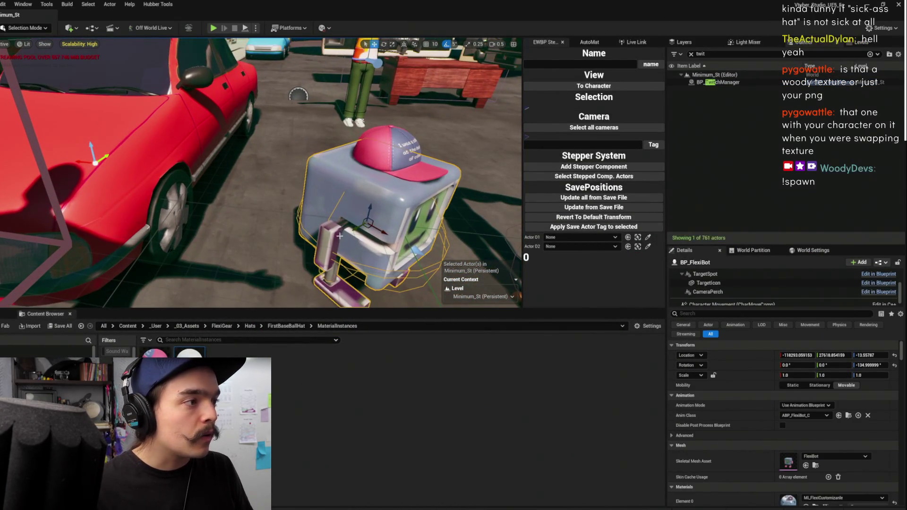
pyautogui.scroll(-2, 784, 472)
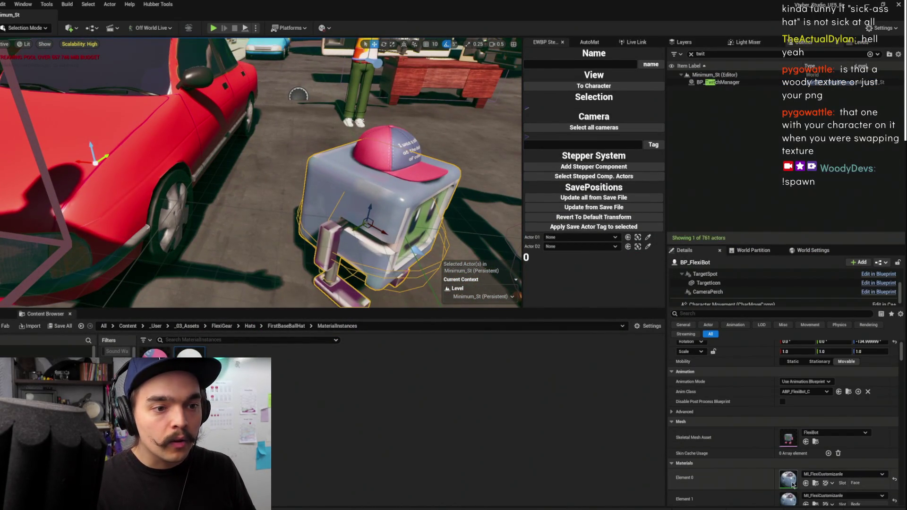
pyautogui.doubleClick(789, 480)
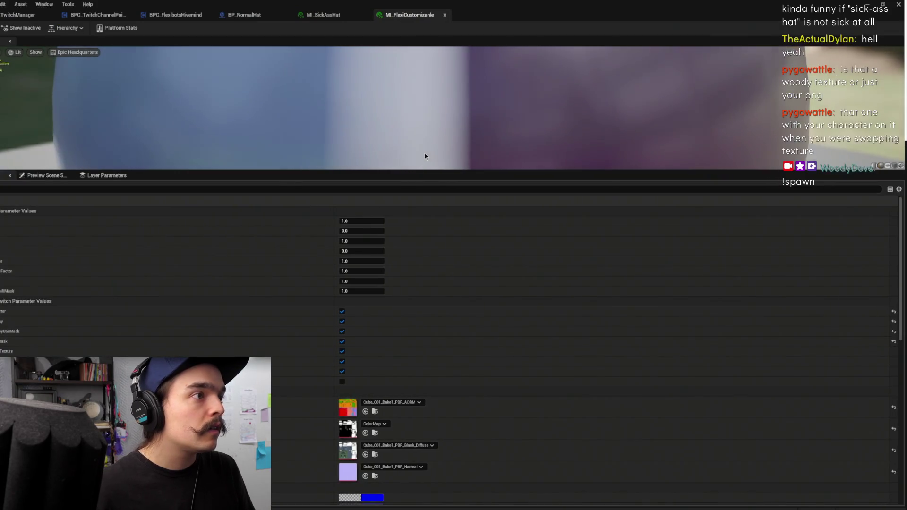
pyautogui.doubleClick(348, 429)
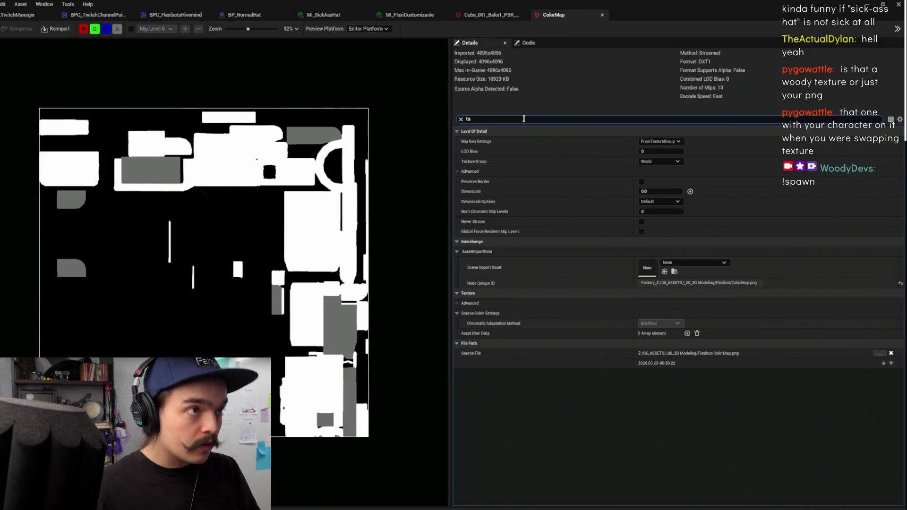
# - Set ColorMap's Maximum Texture Size to 1024, save it, and close the texture editor
pyautogui.press('BackSpace')
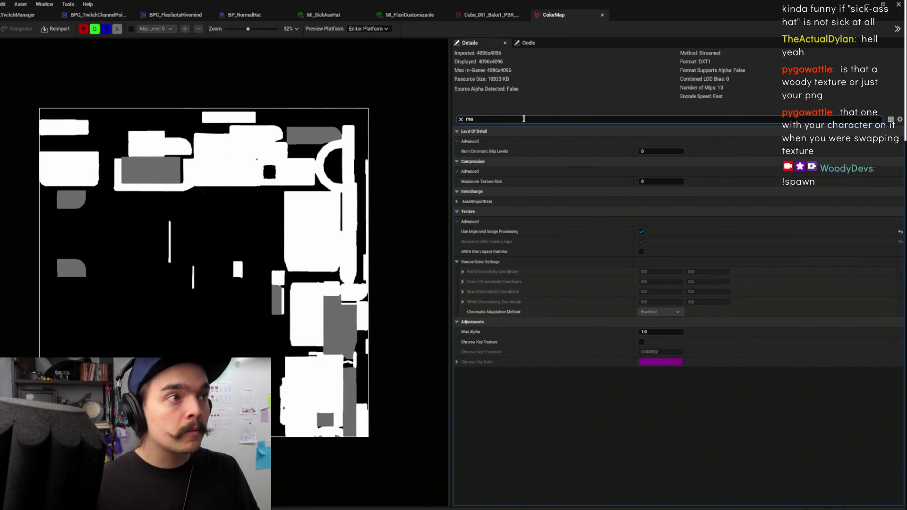
pyautogui.write('x')
pyautogui.click(681, 152)
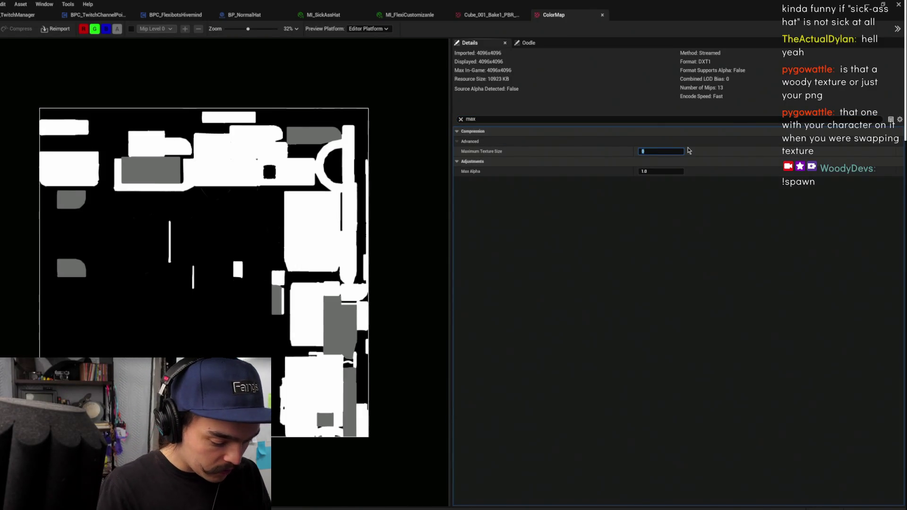
pyautogui.write('1024')
pyautogui.press('Return')
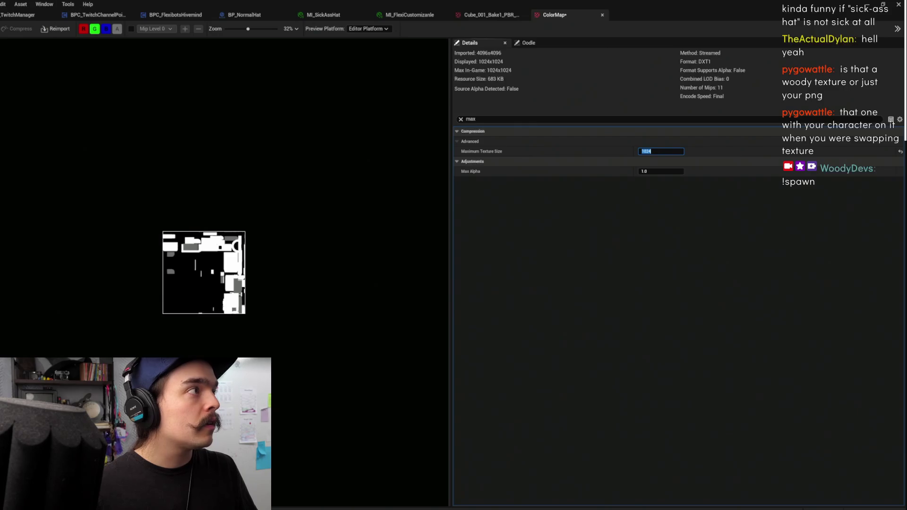
pyautogui.hotkey('ctrl', 's')
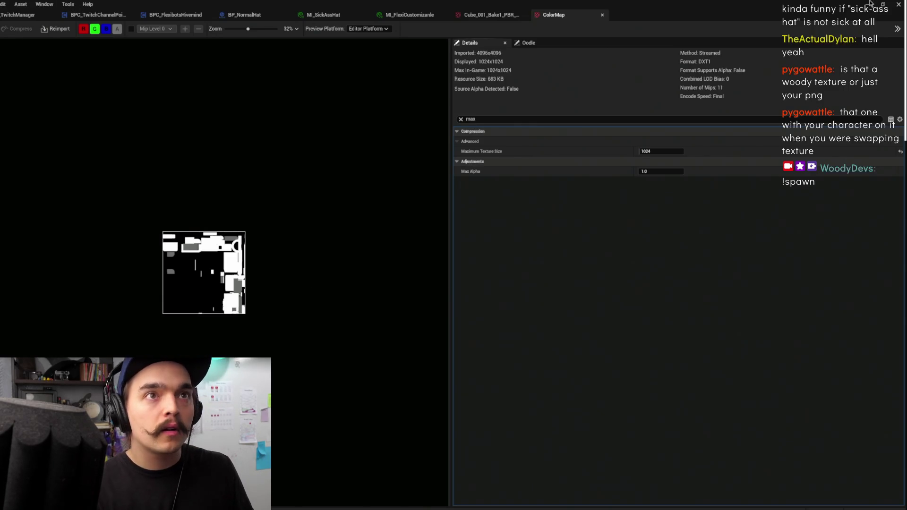
pyautogui.click(867, 4)
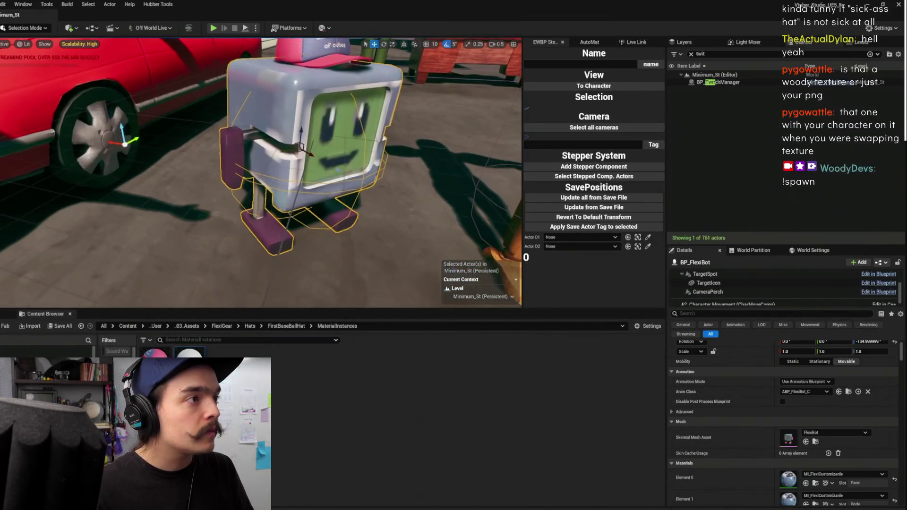
# - Orbit around the FlexiBot and start a new Play-in-Editor session
pyautogui.moveTo(317, 151)
pyautogui.mouseDown()
pyautogui.moveTo(298, 156)
pyautogui.moveTo(312, 146)
pyautogui.moveTo(302, 154)
pyautogui.moveTo(306, 102)
pyautogui.mouseUp()
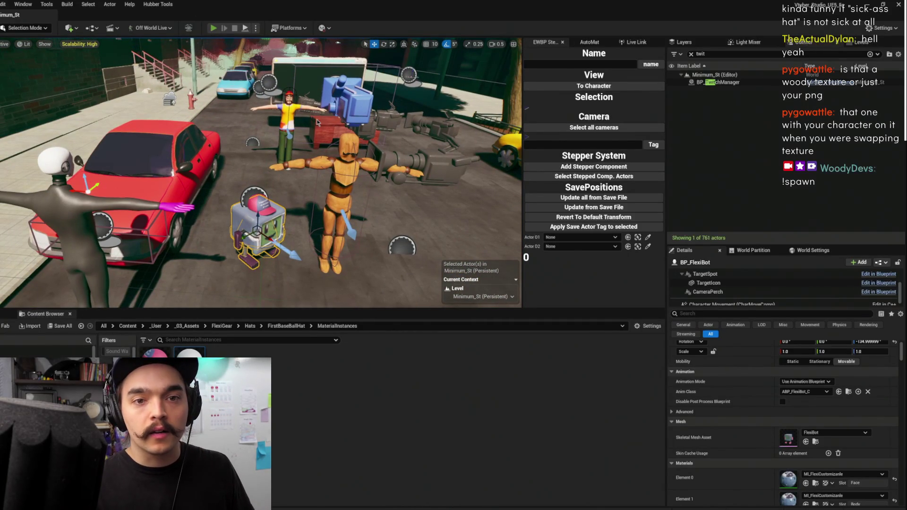
pyautogui.hotkey('alt', 'p')
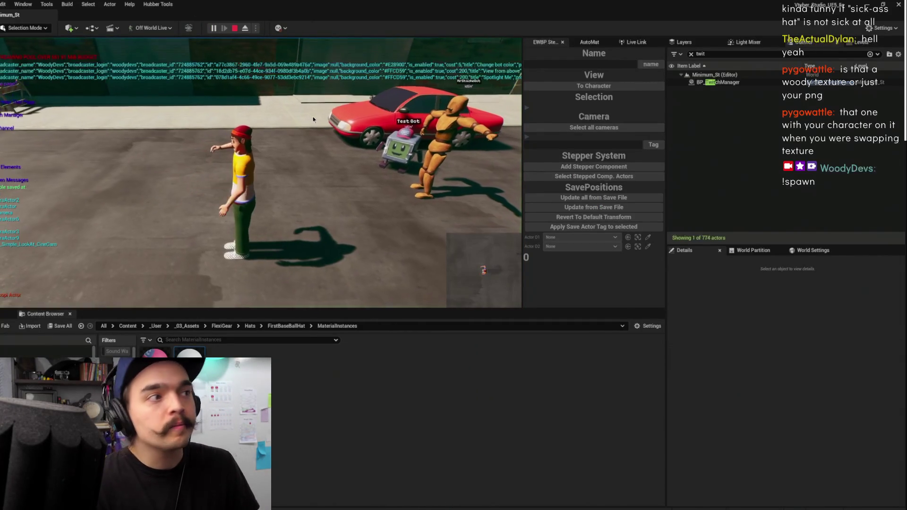
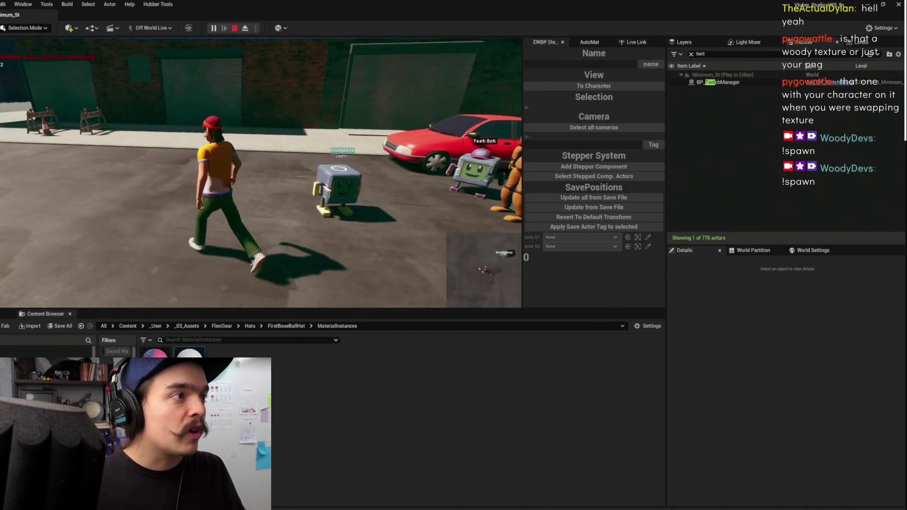
# - Select BP_TwitchManager in the Outliner and its BPC_FlexibotsHivemind component in Details
pyautogui.click(719, 82)
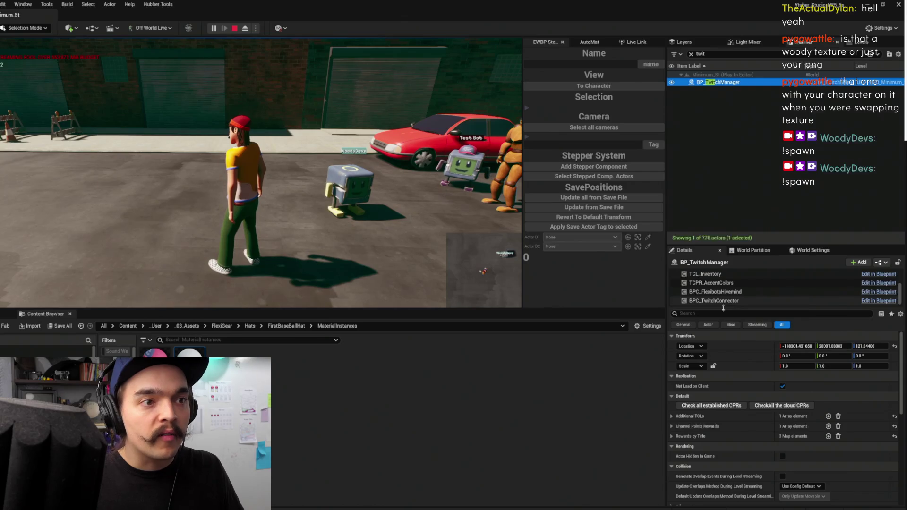
pyautogui.scroll(3, 737, 307)
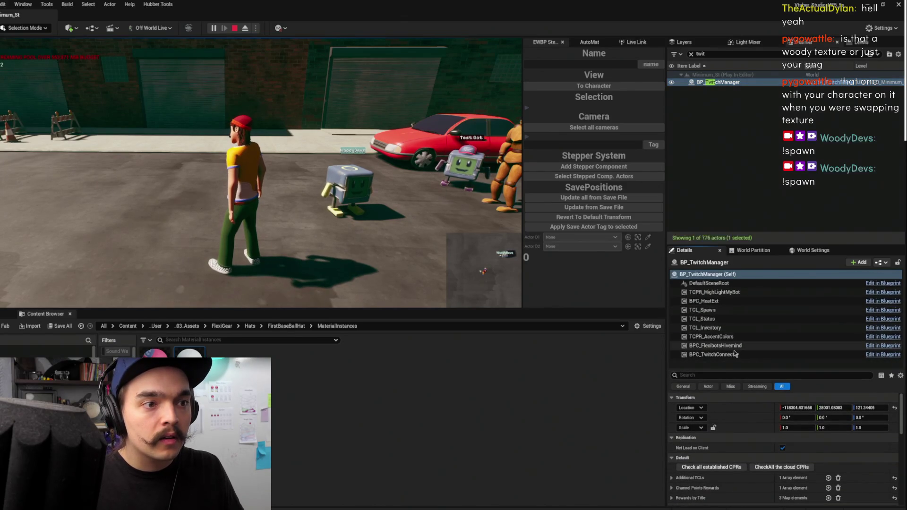
pyautogui.click(731, 355)
pyautogui.click(738, 319)
pyautogui.click(735, 345)
pyautogui.click(731, 355)
pyautogui.click(727, 375)
pyautogui.write('hive')
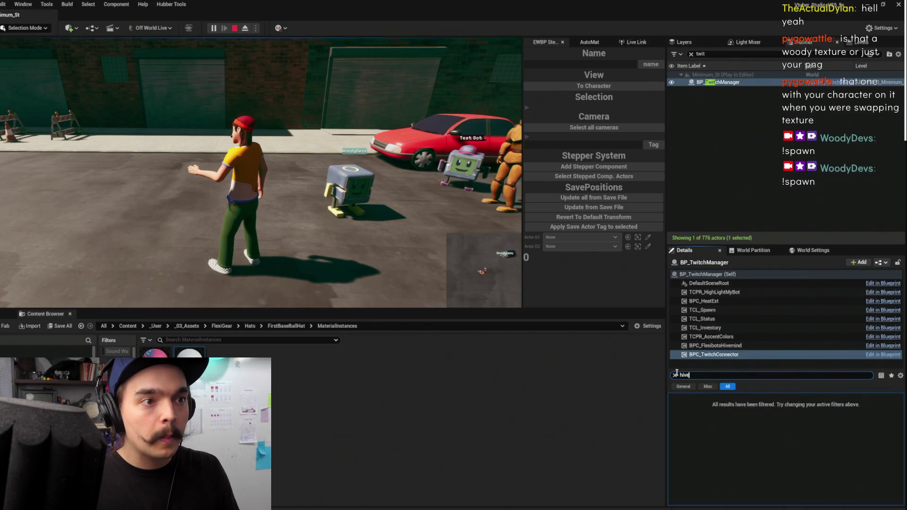
pyautogui.hotkey('ctrl', 'a')
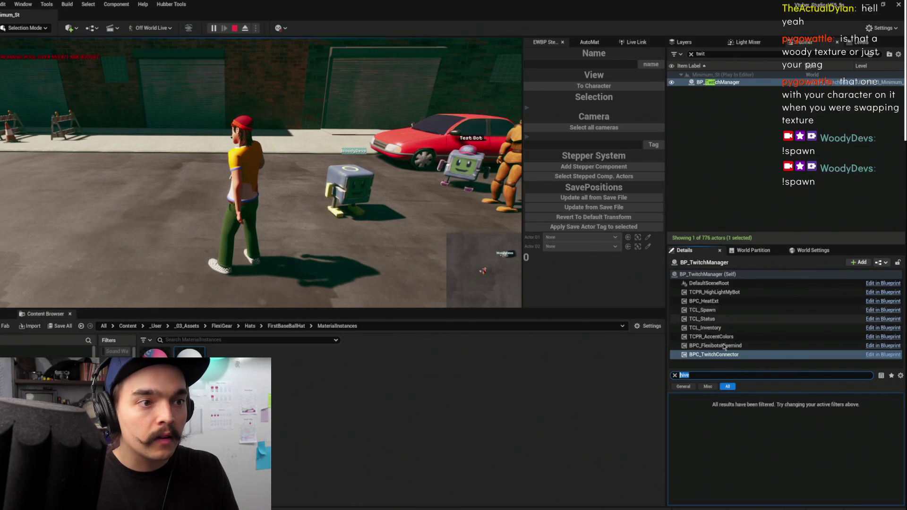
pyautogui.click(721, 348)
pyautogui.click(680, 375)
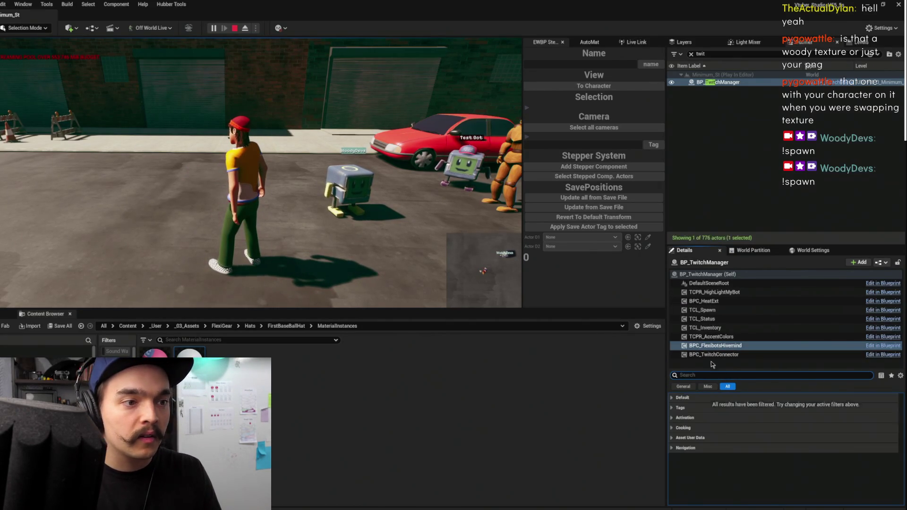
# - Inspect the chatter's CHATDIRECTORY stats and Hat Equipped fields, then stop the play session
pyautogui.click(689, 398)
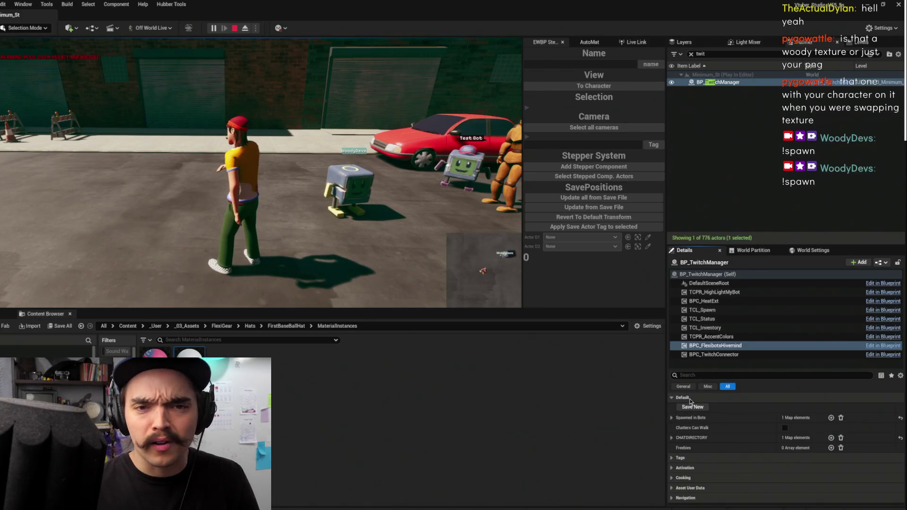
pyautogui.click(673, 418)
pyautogui.click(673, 417)
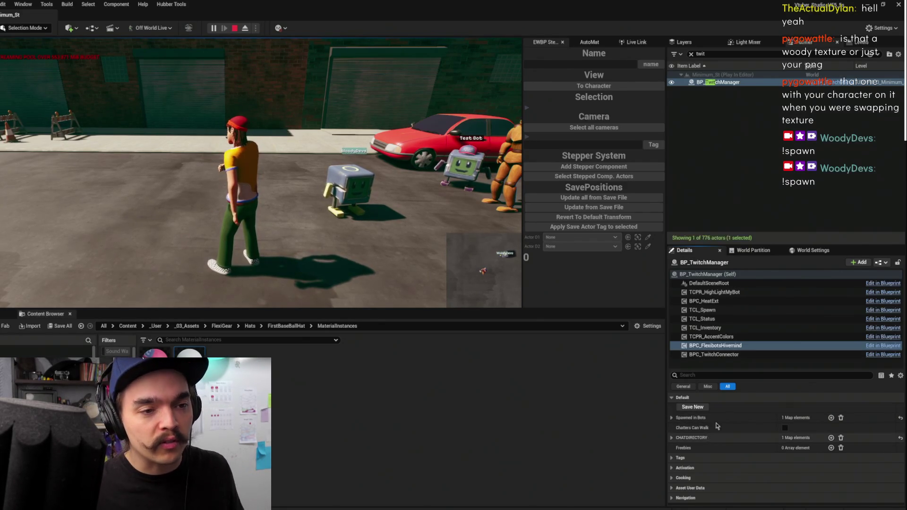
pyautogui.click(671, 438)
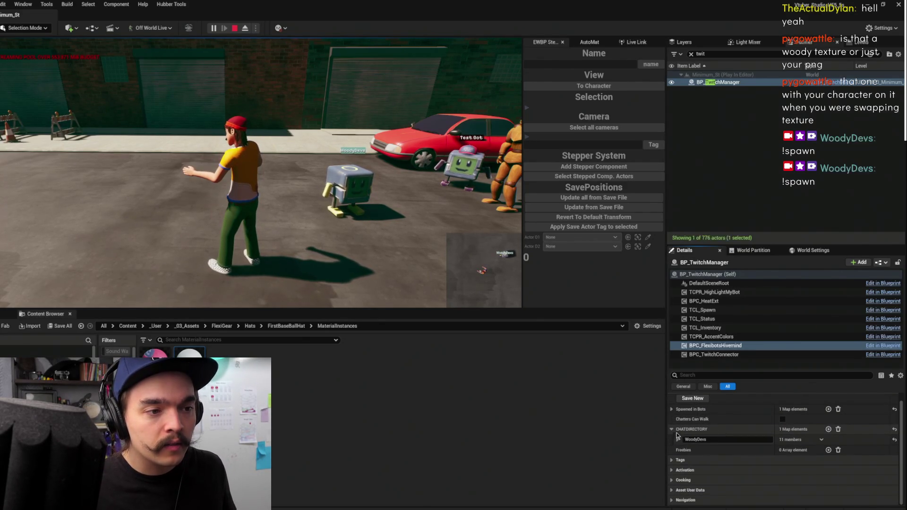
pyautogui.click(678, 439)
pyautogui.scroll(-2, 696, 451)
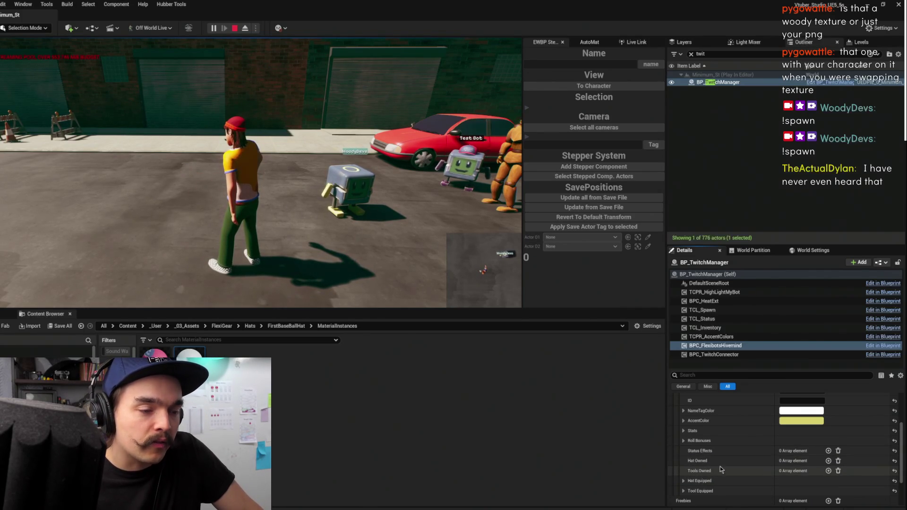
pyautogui.click(683, 481)
pyautogui.click(683, 481)
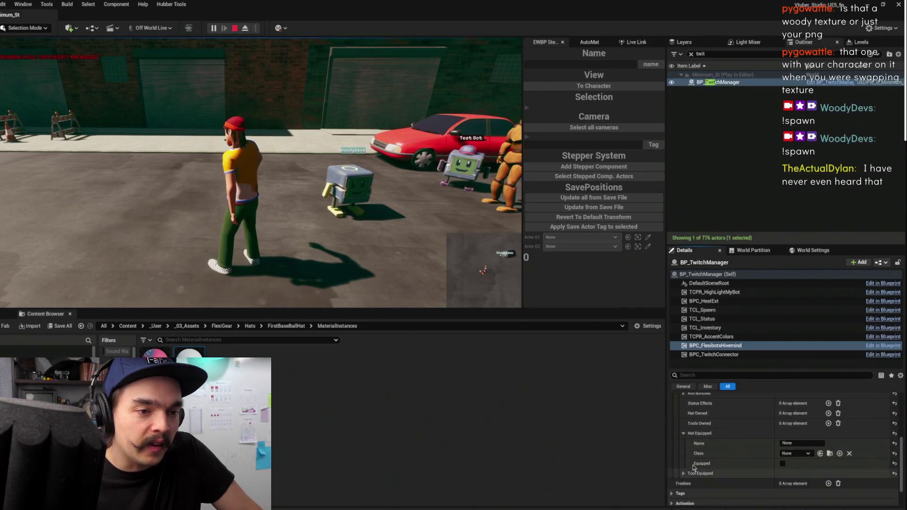
pyautogui.scroll(-3, 698, 412)
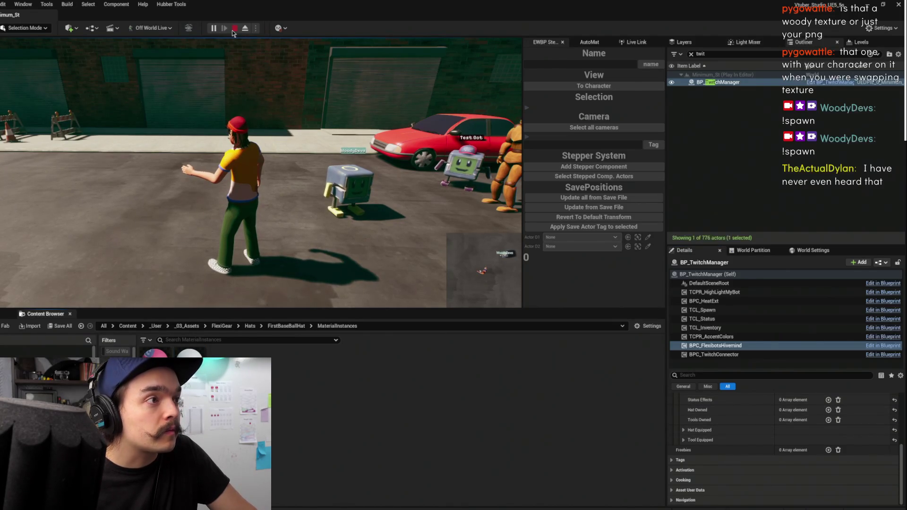
pyautogui.click(234, 29)
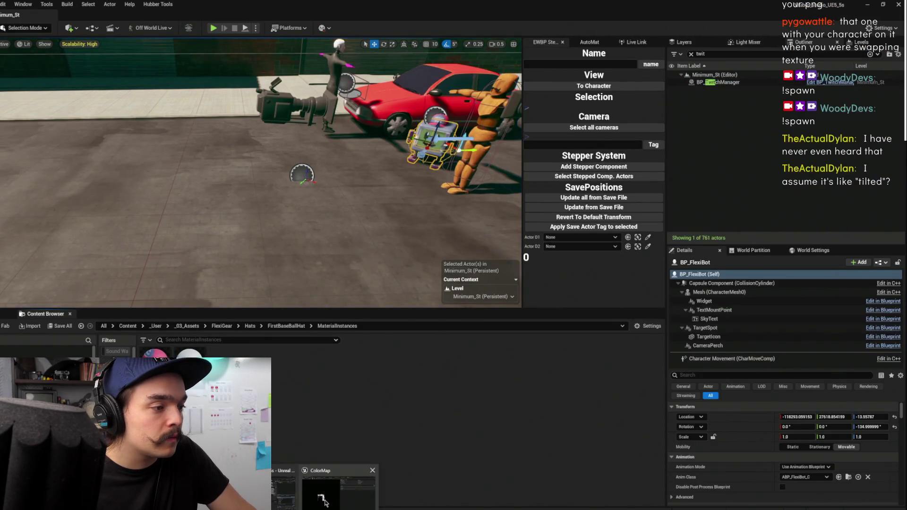
# - In the BPC_FlexibotsHivemind EventGraph, locate the ADd Hat call node and open its function graph
pyautogui.click(323, 503)
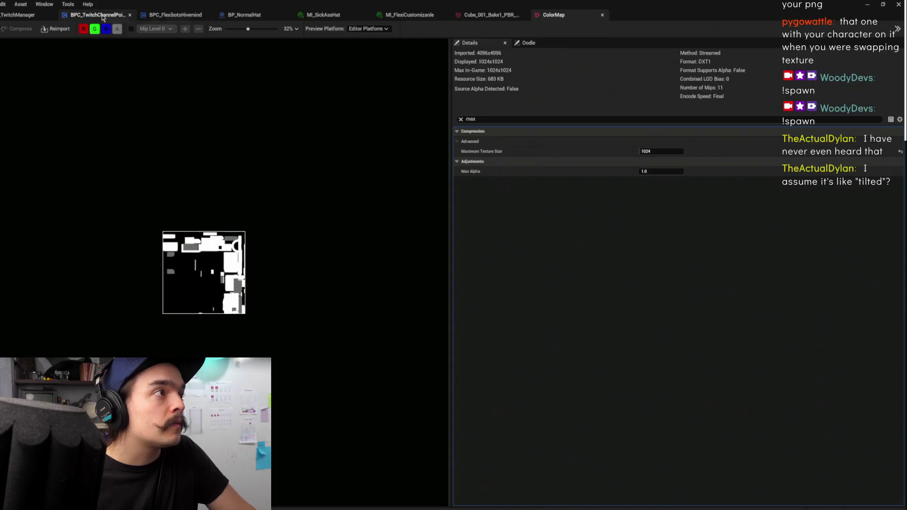
pyautogui.click(102, 16)
pyautogui.click(176, 14)
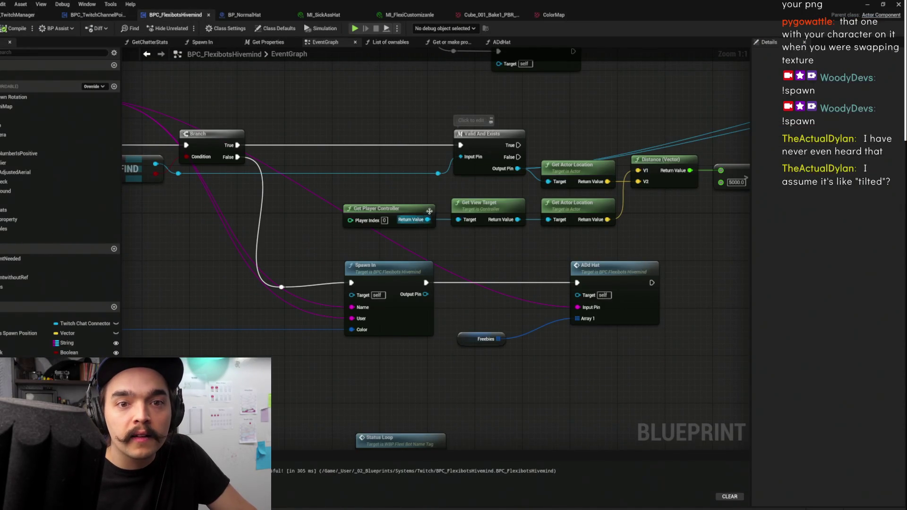
pyautogui.moveTo(627, 250); pyautogui.dragTo(520, 262)
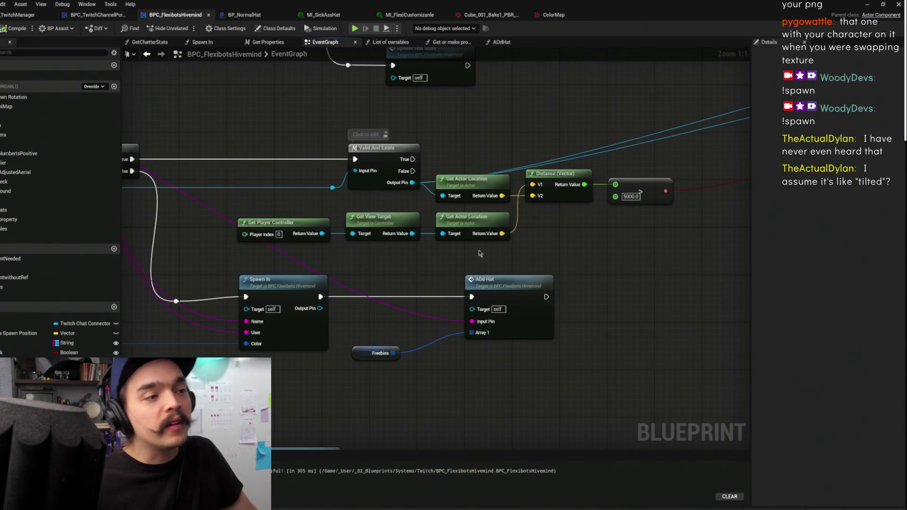
pyautogui.click(485, 290)
pyautogui.moveTo(485, 290)
pyautogui.mouseDown()
pyautogui.moveTo(534, 392)
pyautogui.moveTo(491, 136)
pyautogui.mouseUp()
pyautogui.moveTo(574, 188); pyautogui.dragTo(588, 240)
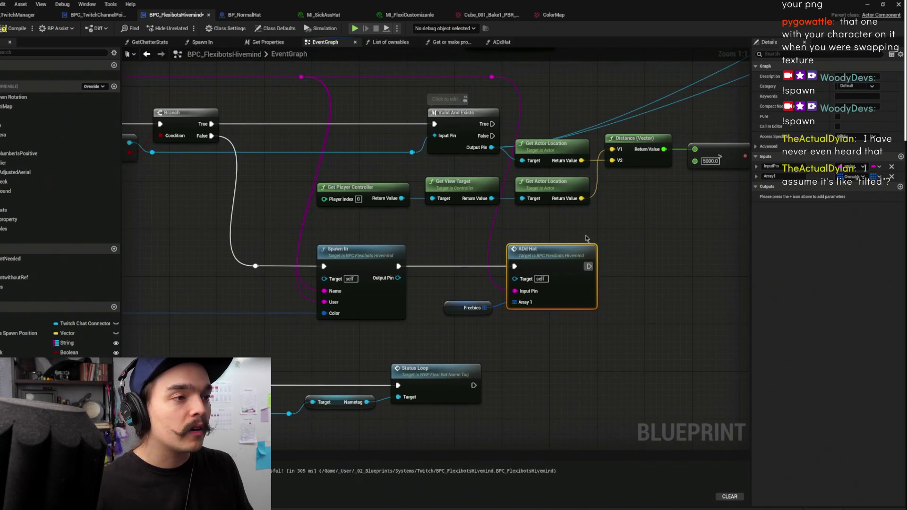
pyautogui.doubleClick(555, 251)
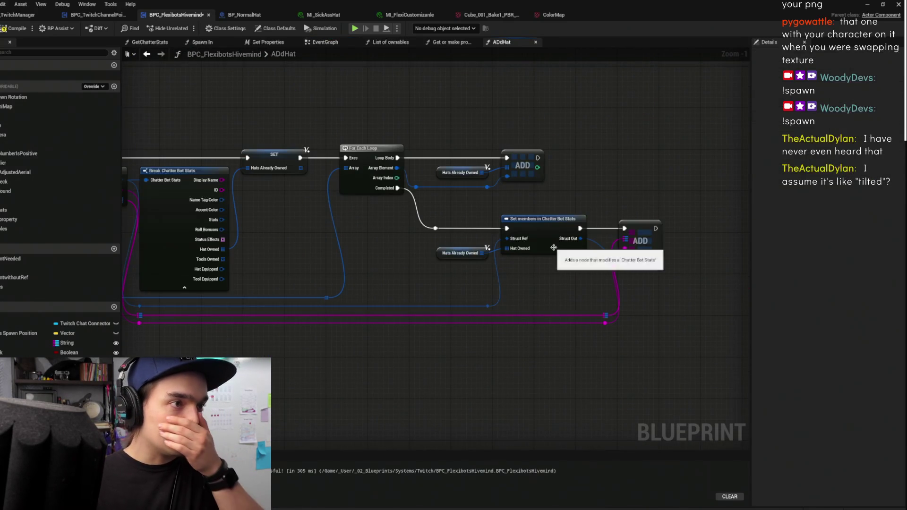
# - Rearrange ADdHat's Break Chatter Bot Stats and Property nodes and lower the wire reroute points
pyautogui.moveTo(527, 137); pyautogui.dragTo(552, 131)
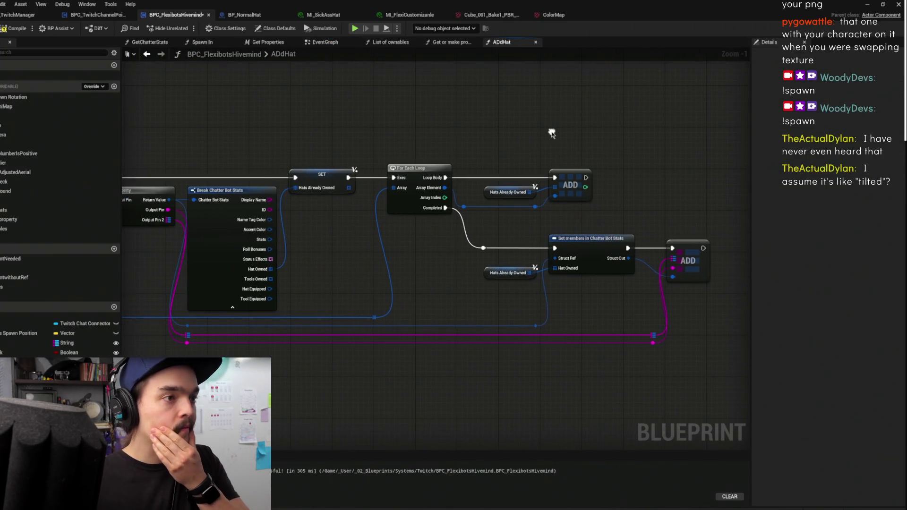
pyautogui.moveTo(478, 141); pyautogui.dragTo(603, 107)
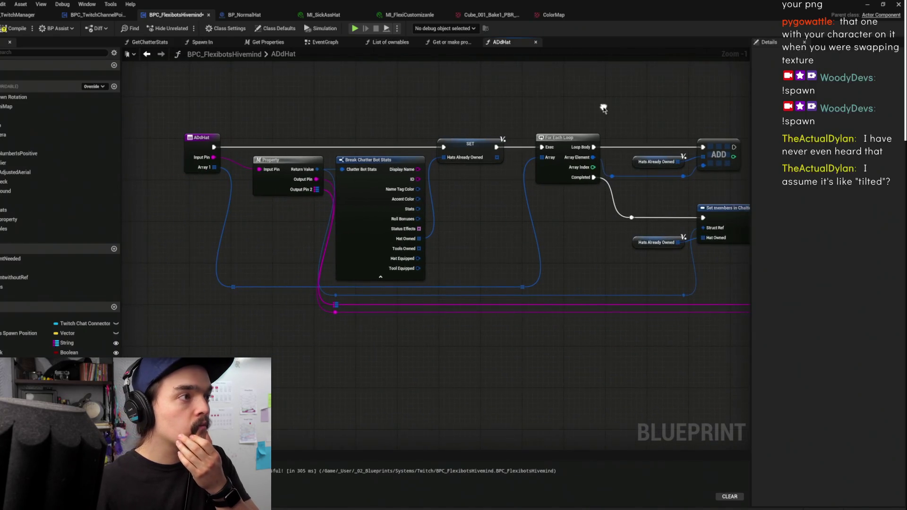
pyautogui.moveTo(354, 213); pyautogui.dragTo(400, 212)
pyautogui.moveTo(280, 172)
pyautogui.mouseDown()
pyautogui.moveTo(212, 298)
pyautogui.moveTo(208, 327)
pyautogui.mouseUp()
pyautogui.moveTo(291, 238); pyautogui.dragTo(228, 238)
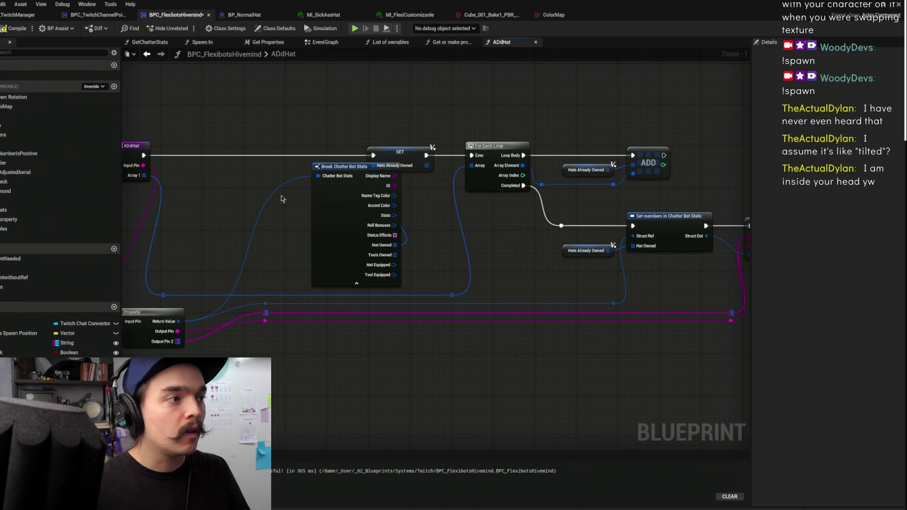
pyautogui.moveTo(536, 198); pyautogui.dragTo(475, 212)
pyautogui.moveTo(566, 292); pyautogui.dragTo(600, 244)
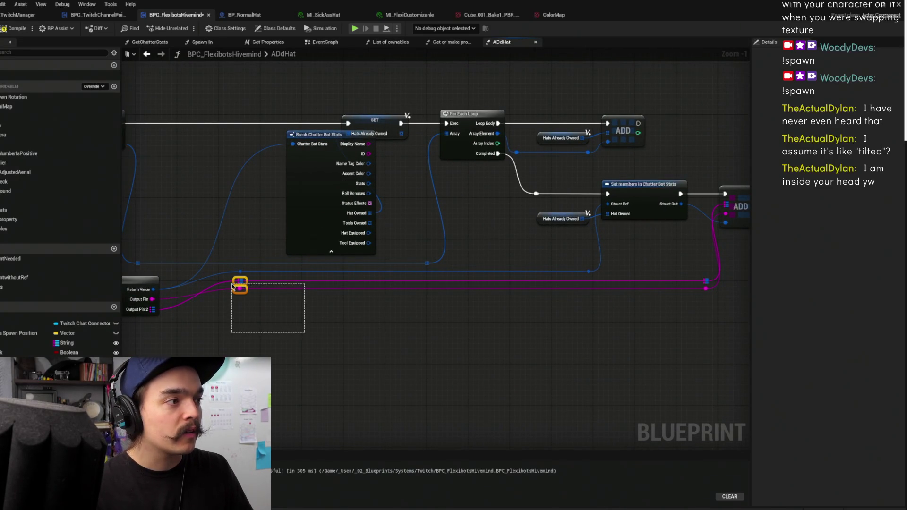
pyautogui.moveTo(237, 279); pyautogui.dragTo(233, 304)
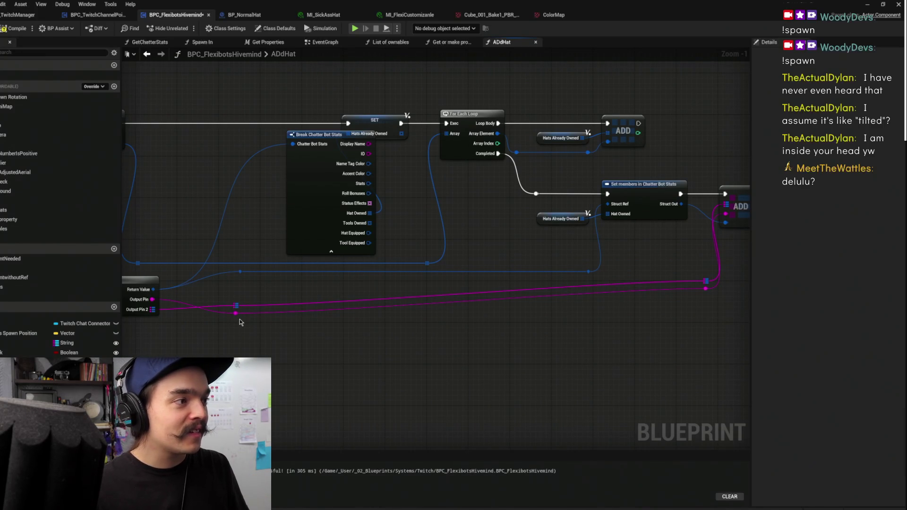
pyautogui.moveTo(236, 313); pyautogui.dragTo(246, 280)
pyautogui.moveTo(476, 324); pyautogui.dragTo(415, 326)
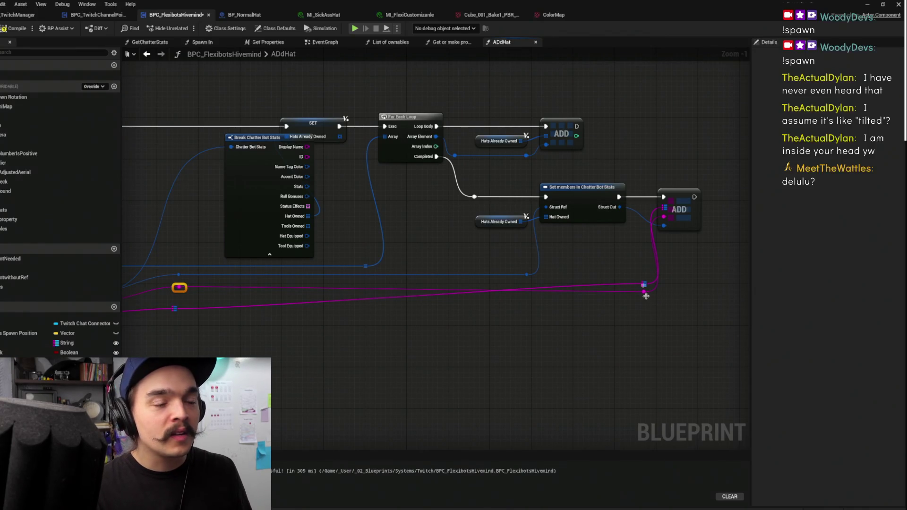
# - Nudge the ADD node right, bring its reroute closer, and hide unused Break Chatter Bot Stats pins
pyautogui.scroll(2, 705, 277)
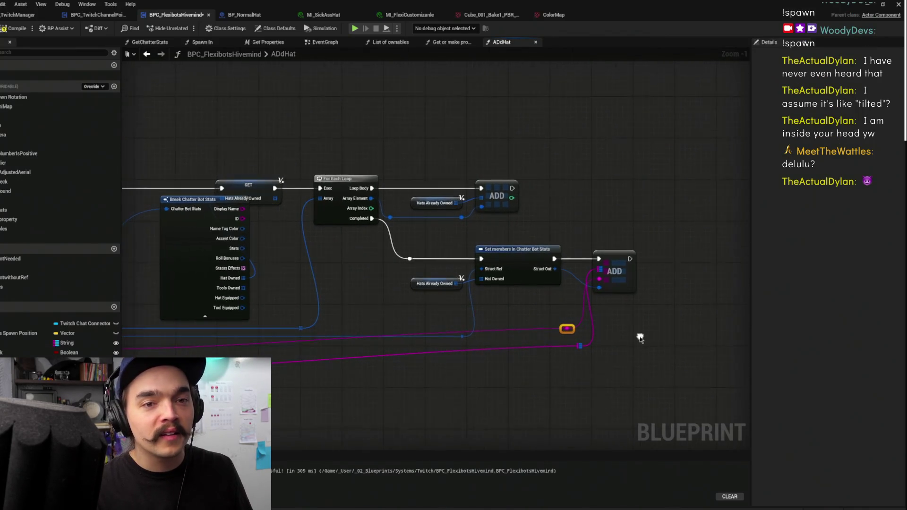
pyautogui.click(682, 278)
pyautogui.moveTo(683, 278); pyautogui.dragTo(695, 278)
pyautogui.click(451, 354)
pyautogui.moveTo(428, 347)
pyautogui.mouseDown()
pyautogui.moveTo(307, 329)
pyautogui.moveTo(381, 269)
pyautogui.moveTo(666, 254)
pyautogui.moveTo(650, 272)
pyautogui.mouseUp()
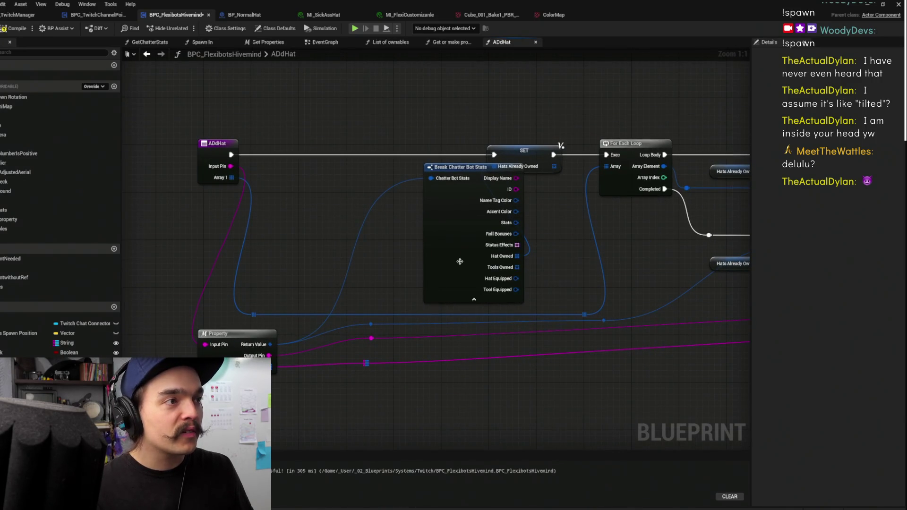
pyautogui.moveTo(448, 256); pyautogui.dragTo(406, 257)
pyautogui.click(432, 299)
pyautogui.moveTo(408, 191); pyautogui.dragTo(383, 238)
# - Move the pink wire's reroute knot down-left, review ADdHat, and return to the EventGraph
pyautogui.moveTo(513, 251); pyautogui.dragTo(383, 249)
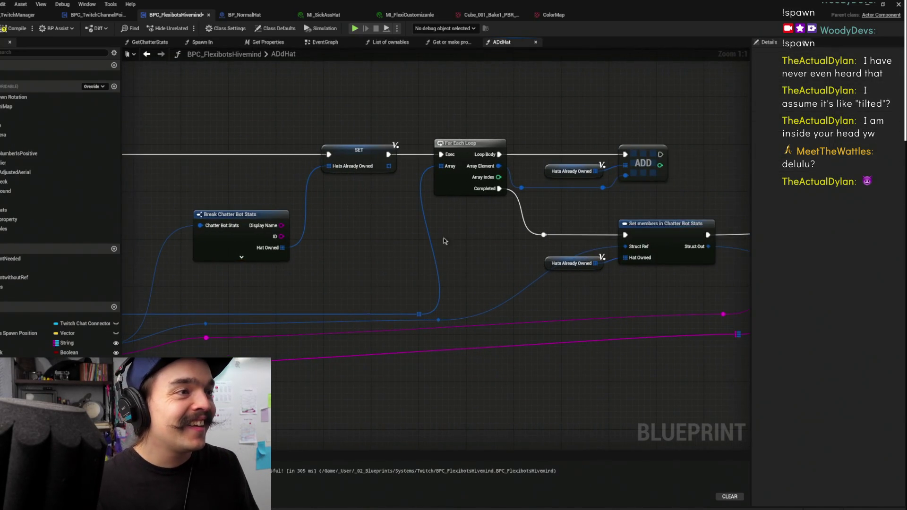
pyautogui.moveTo(710, 218); pyautogui.dragTo(516, 225)
pyautogui.scroll(-1, 523, 222)
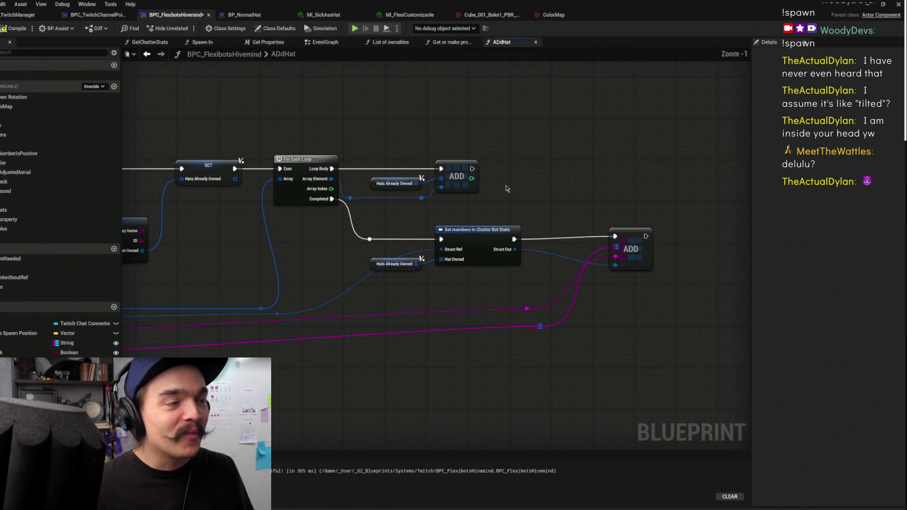
pyautogui.moveTo(555, 312); pyautogui.dragTo(503, 279)
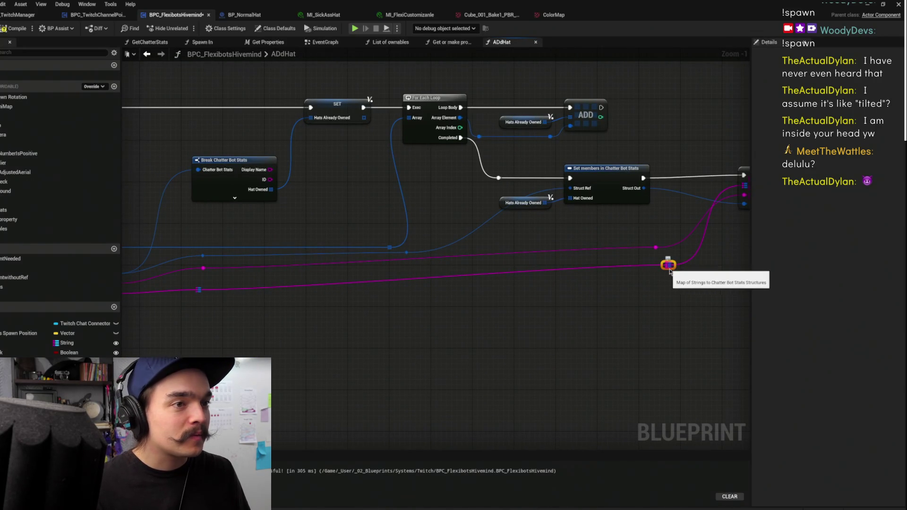
pyautogui.moveTo(668, 272)
pyautogui.mouseDown()
pyautogui.moveTo(635, 290)
pyautogui.moveTo(597, 236)
pyautogui.moveTo(436, 244)
pyautogui.moveTo(584, 247)
pyautogui.mouseUp()
pyautogui.scroll(-1, 630, 191)
pyautogui.scroll(-2, 597, 168)
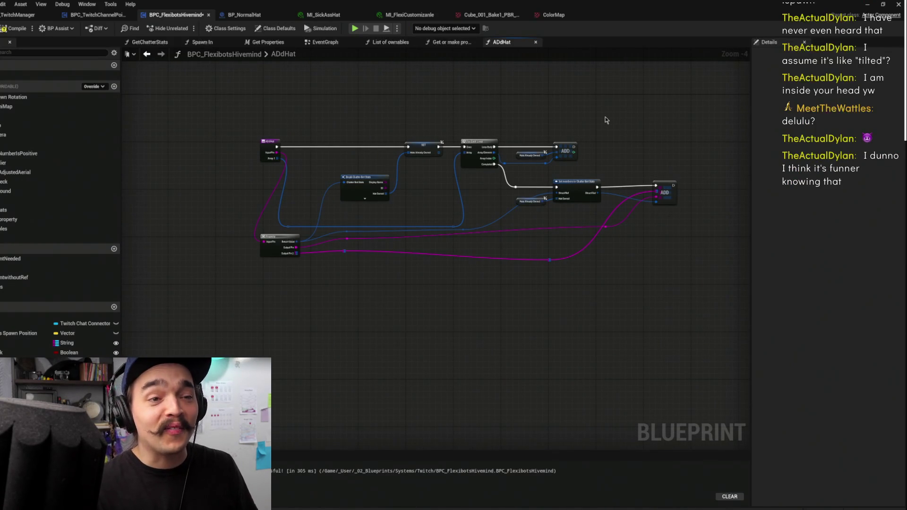
pyautogui.scroll(2, 604, 117)
pyautogui.click(325, 42)
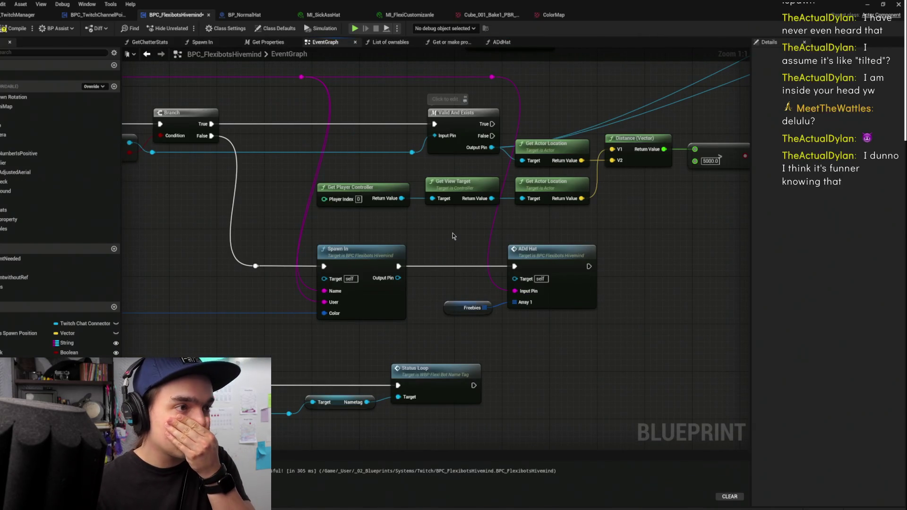
# - Paste the Add Hat and Freebies nodes into Spawn In, wiring ADD's exec and the map value to Input Pin
pyautogui.moveTo(445, 238)
pyautogui.mouseDown()
pyautogui.moveTo(598, 318)
pyautogui.moveTo(564, 331)
pyautogui.mouseUp()
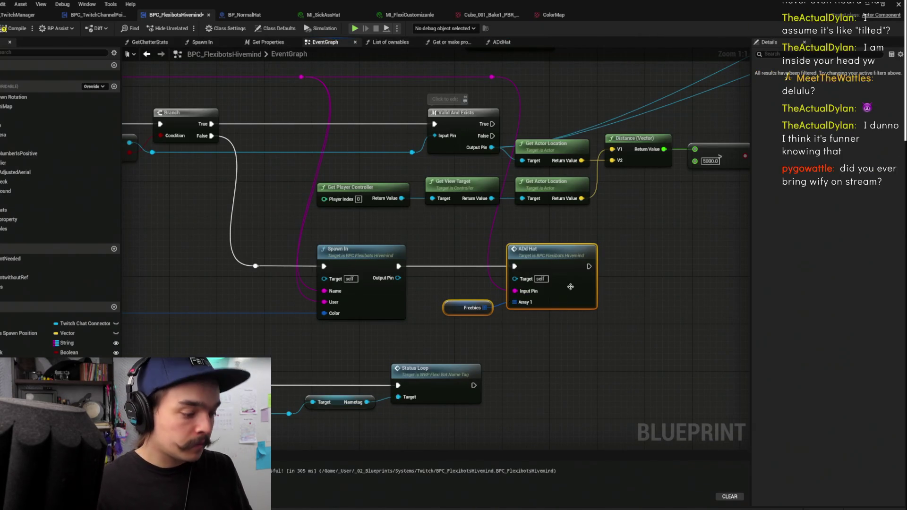
pyautogui.click(404, 260)
pyautogui.doubleClick(355, 249)
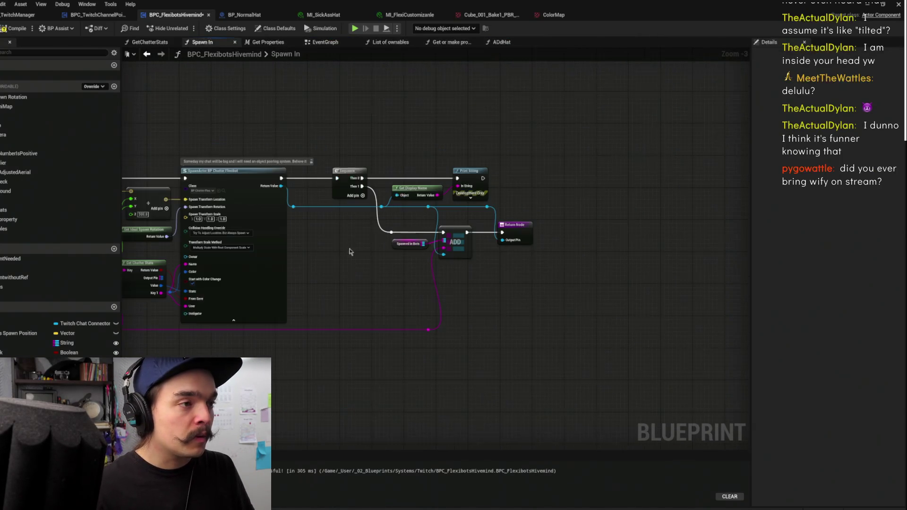
pyautogui.moveTo(522, 235); pyautogui.dragTo(650, 236)
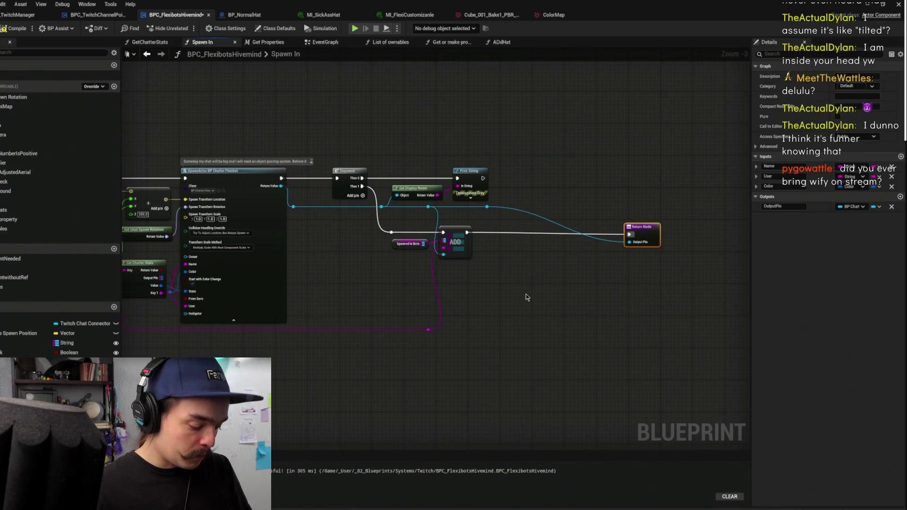
pyautogui.hotkey('ctrl', 'v')
pyautogui.moveTo(542, 282); pyautogui.dragTo(564, 264)
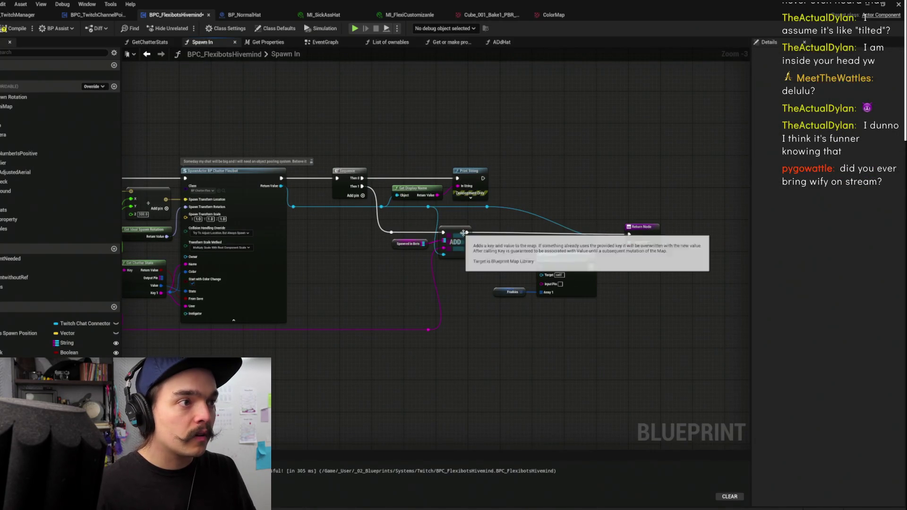
pyautogui.moveTo(467, 232); pyautogui.dragTo(542, 267)
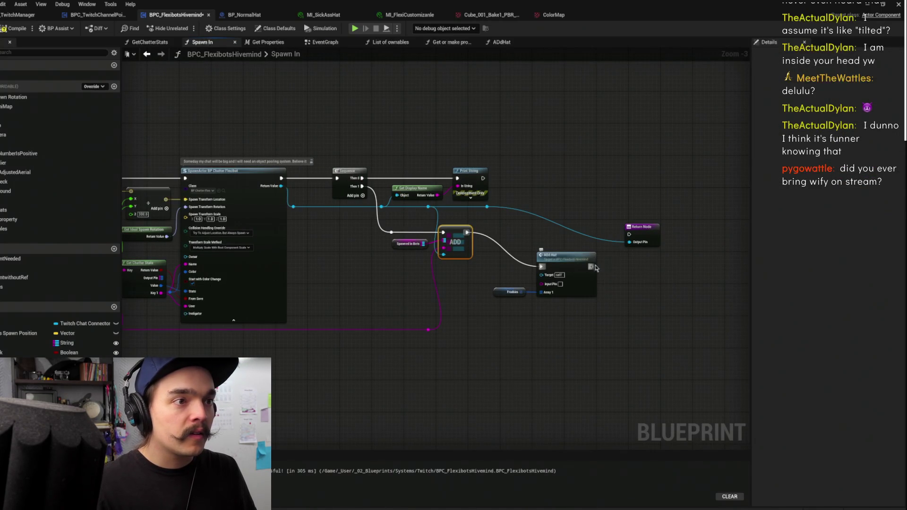
pyautogui.moveTo(428, 330); pyautogui.dragTo(549, 288)
# - Reopen ADdHat and shift its Property node down and right
pyautogui.doubleClick(562, 258)
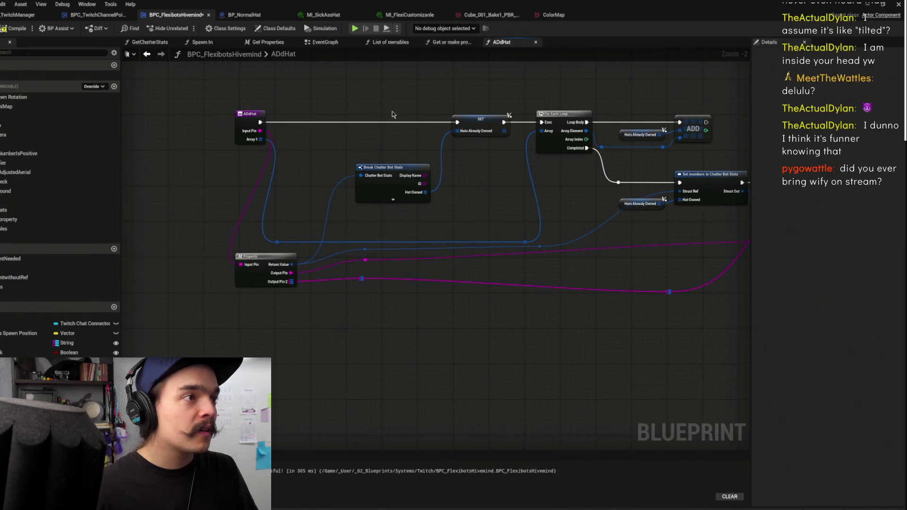
pyautogui.moveTo(393, 115); pyautogui.dragTo(318, 182)
pyautogui.scroll(-1, 401, 243)
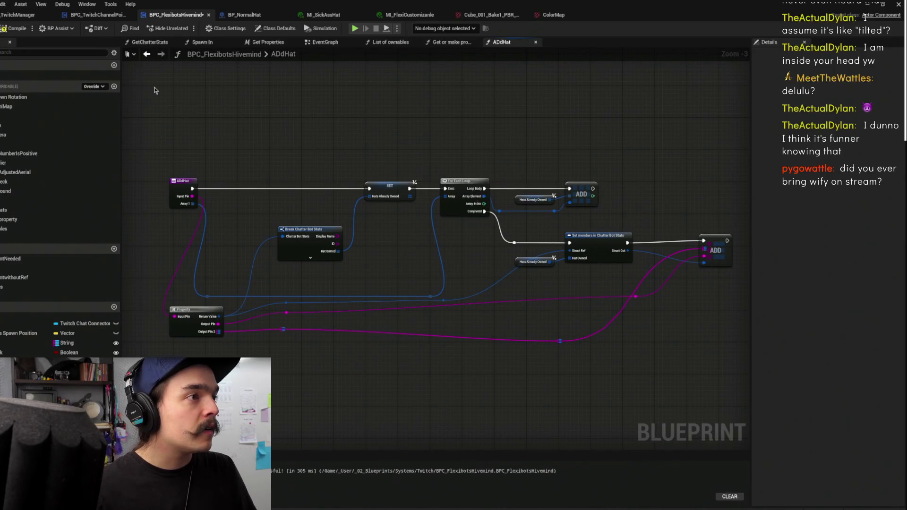
pyautogui.moveTo(380, 236); pyautogui.dragTo(408, 223)
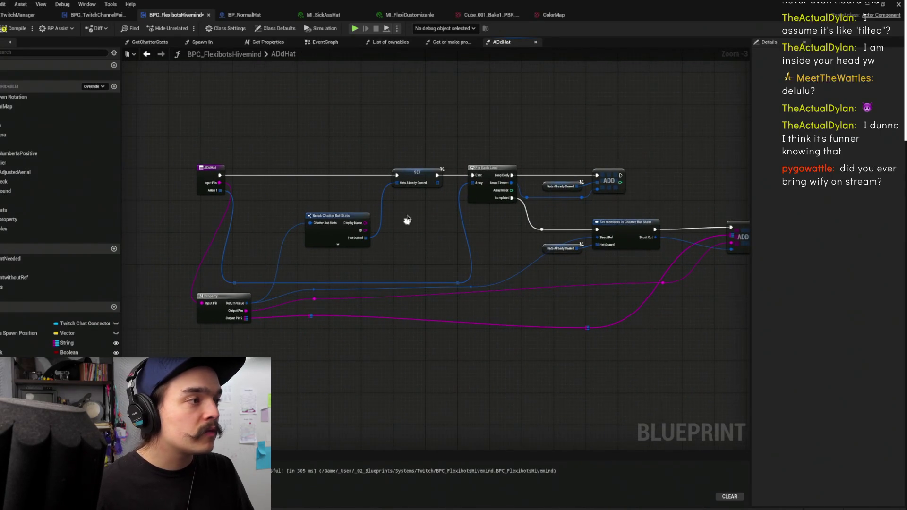
pyautogui.moveTo(215, 317)
pyautogui.mouseDown()
pyautogui.moveTo(262, 316)
pyautogui.moveTo(227, 323)
pyautogui.moveTo(234, 325)
pyautogui.mouseUp()
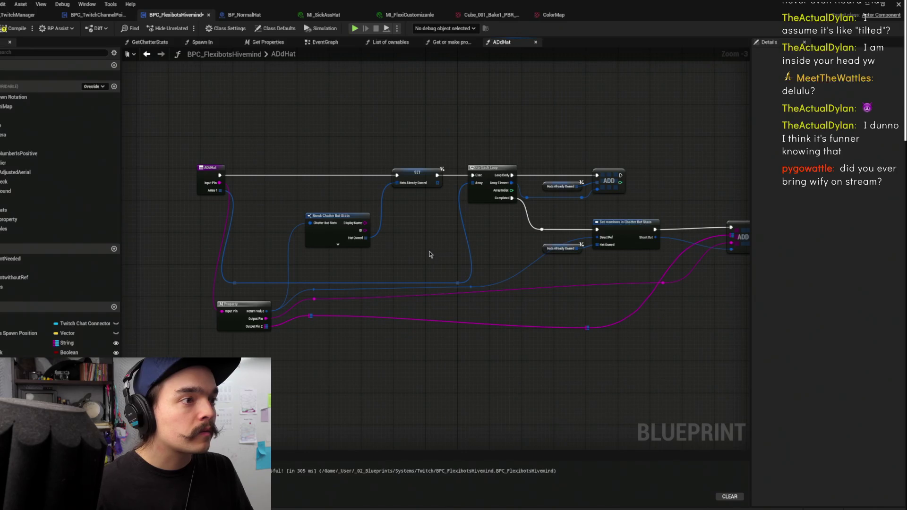
pyautogui.moveTo(628, 224); pyautogui.dragTo(540, 226)
# - Compile, set a breakpoint on the final ADD node, and save the blueprint
pyautogui.click(4, 30)
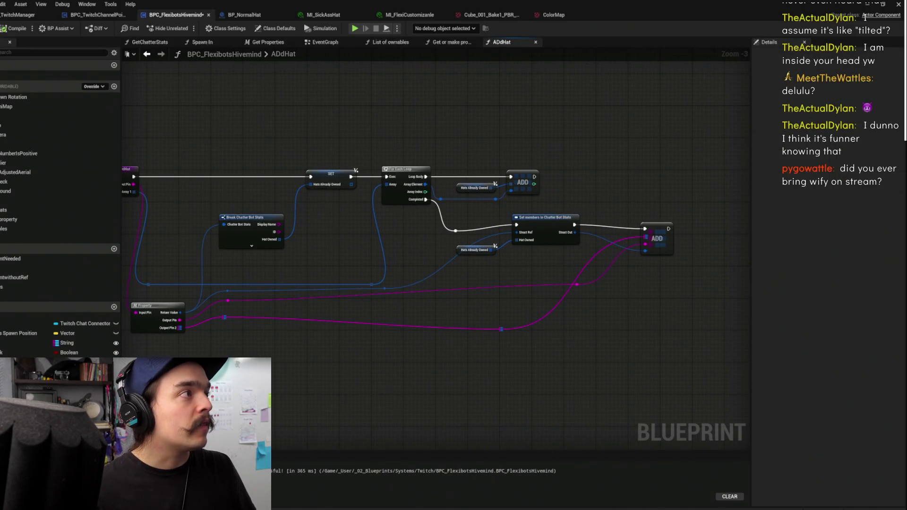
pyautogui.moveTo(685, 206); pyautogui.dragTo(666, 238)
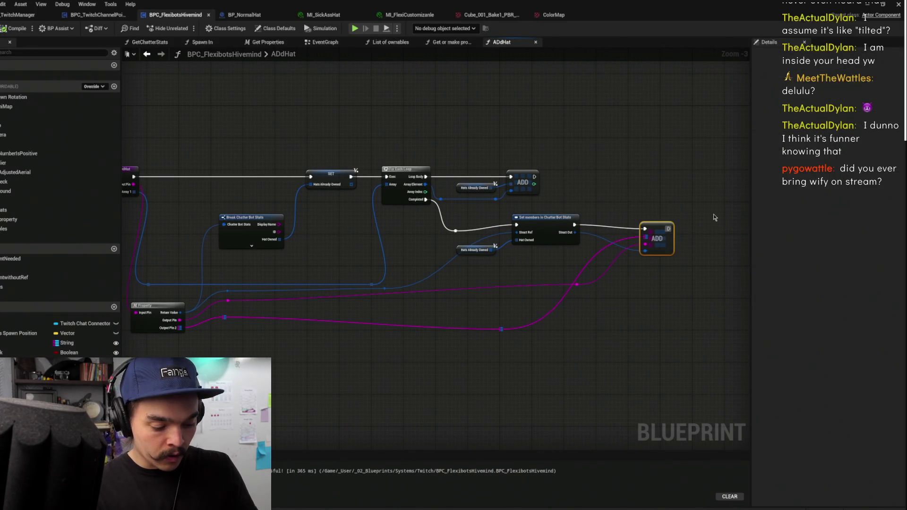
pyautogui.press('F9')
pyautogui.moveTo(666, 138)
pyautogui.mouseDown()
pyautogui.moveTo(732, 117)
pyautogui.moveTo(688, 118)
pyautogui.mouseUp()
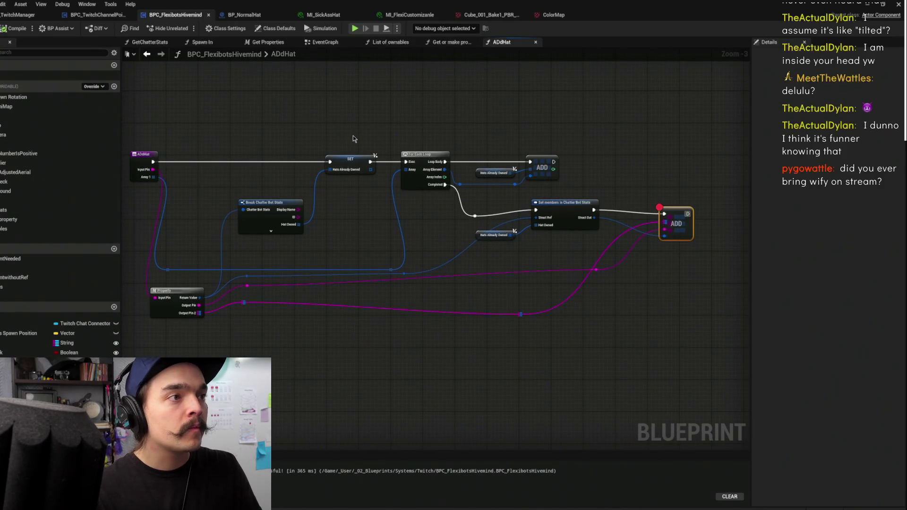
pyautogui.scroll(1, 359, 141)
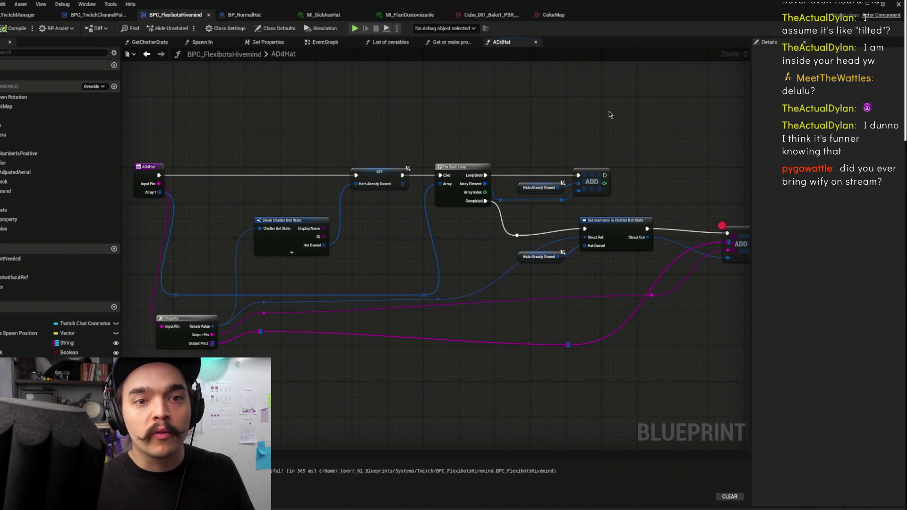
pyautogui.hotkey('ctrl', 's')
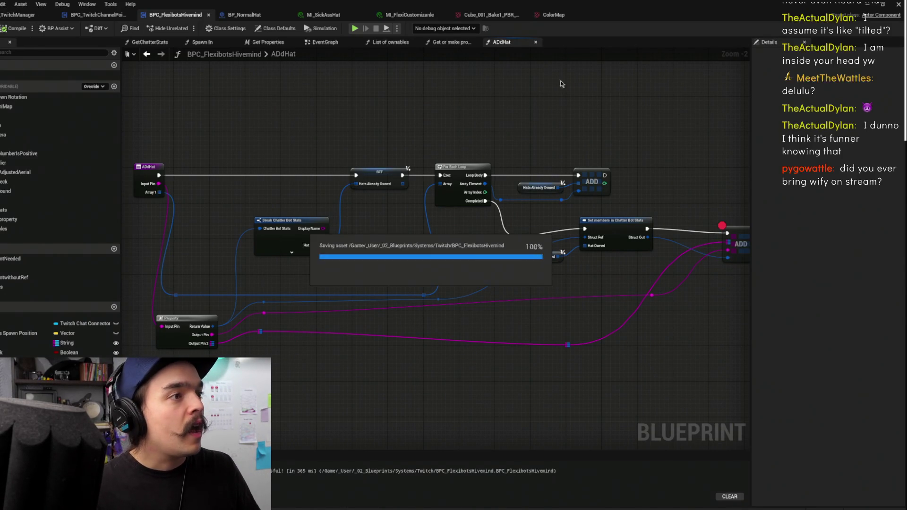
pyautogui.click(875, 4)
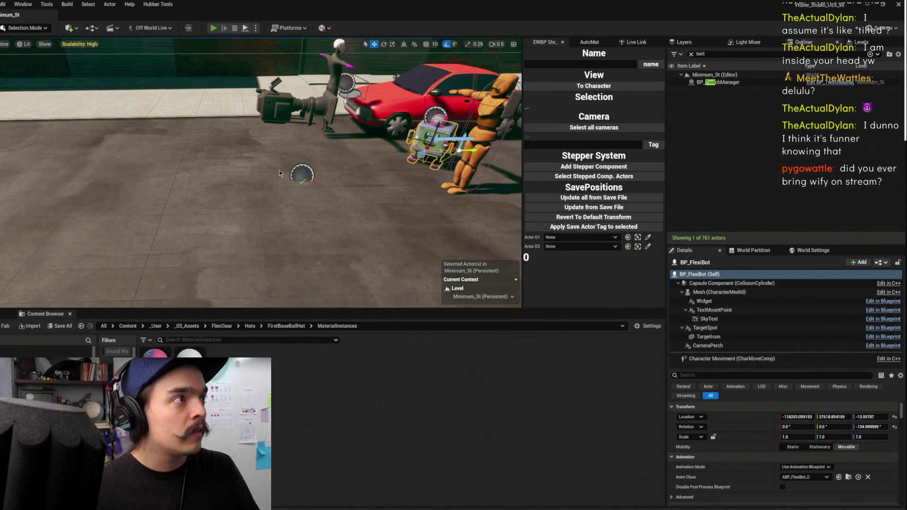
pyautogui.hotkey('alt', 'p')
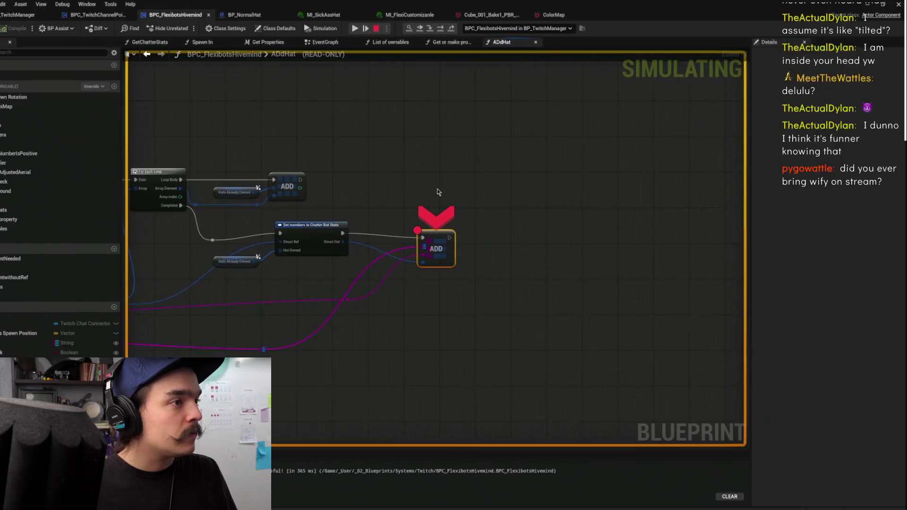
pyautogui.click(355, 29)
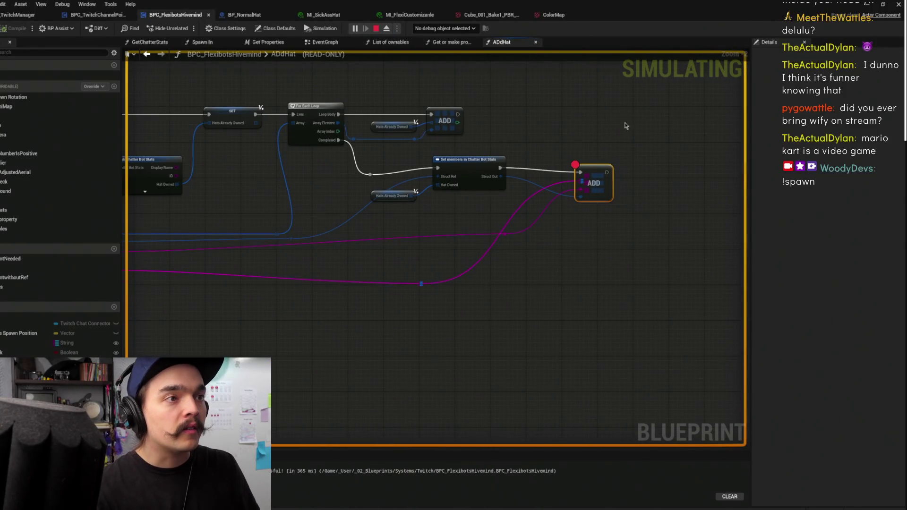
pyautogui.moveTo(628, 122); pyautogui.dragTo(647, 147)
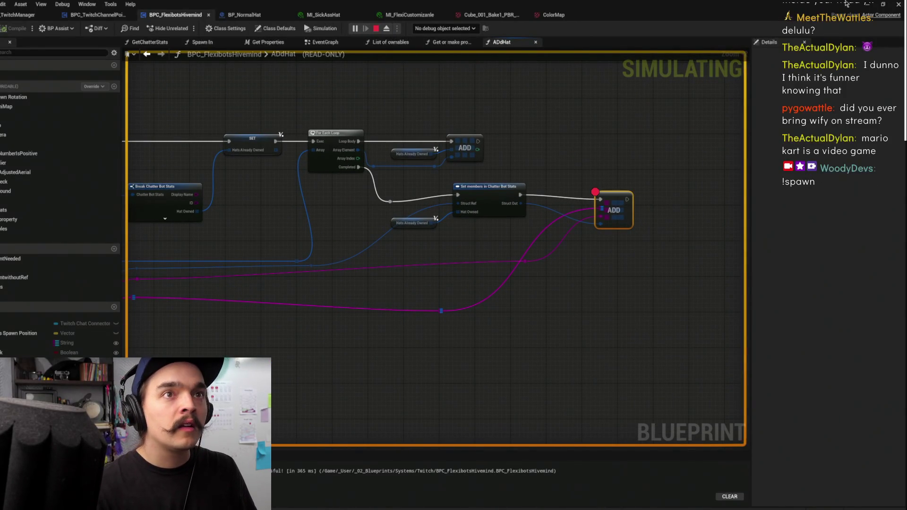
pyautogui.click(868, 4)
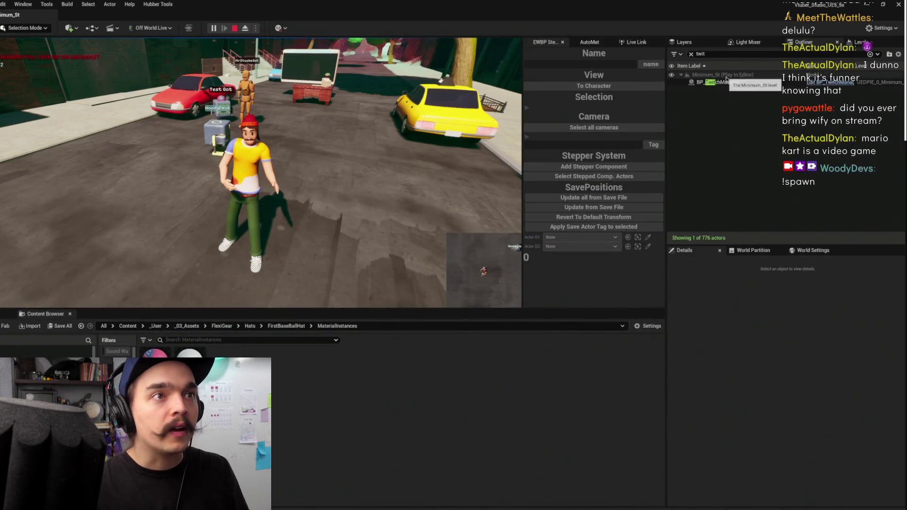
pyautogui.click(726, 83)
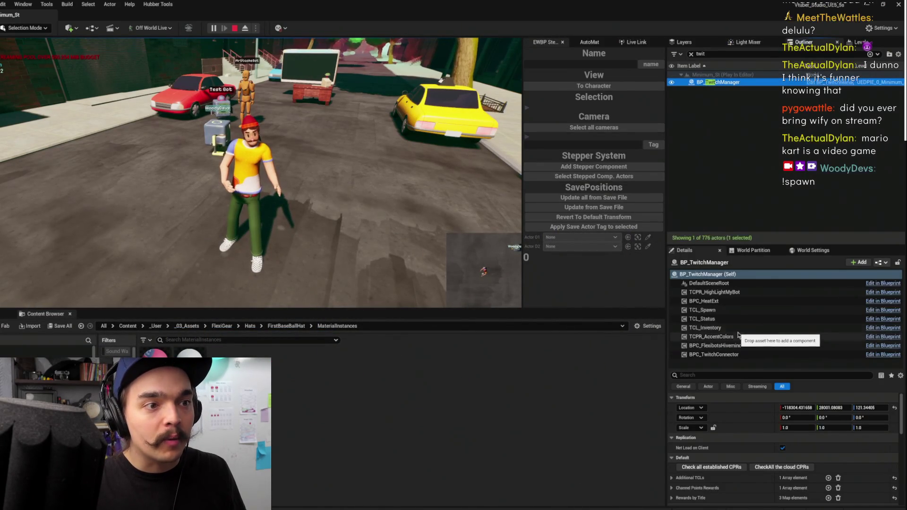
pyautogui.click(726, 346)
pyautogui.scroll(-5, 768, 430)
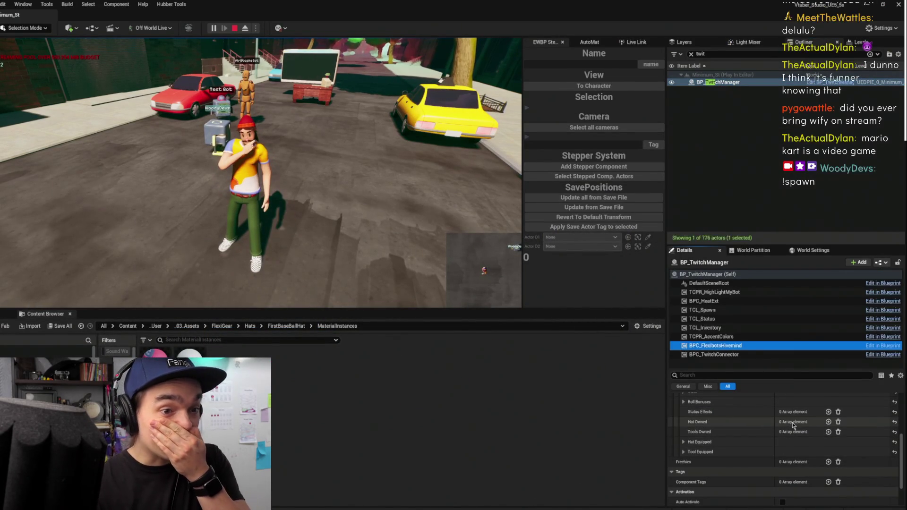
pyautogui.click(390, 322)
pyautogui.press('Escape')
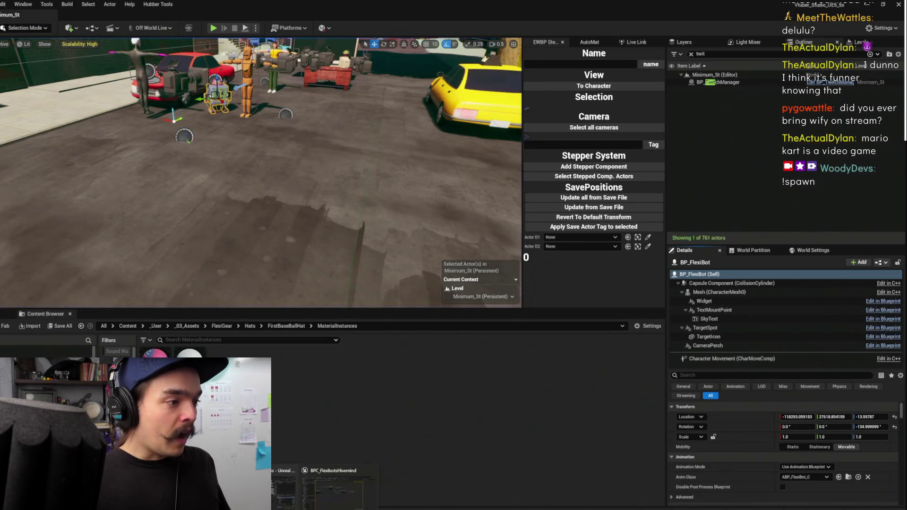
pyautogui.hotkey('alt', 'Tab')
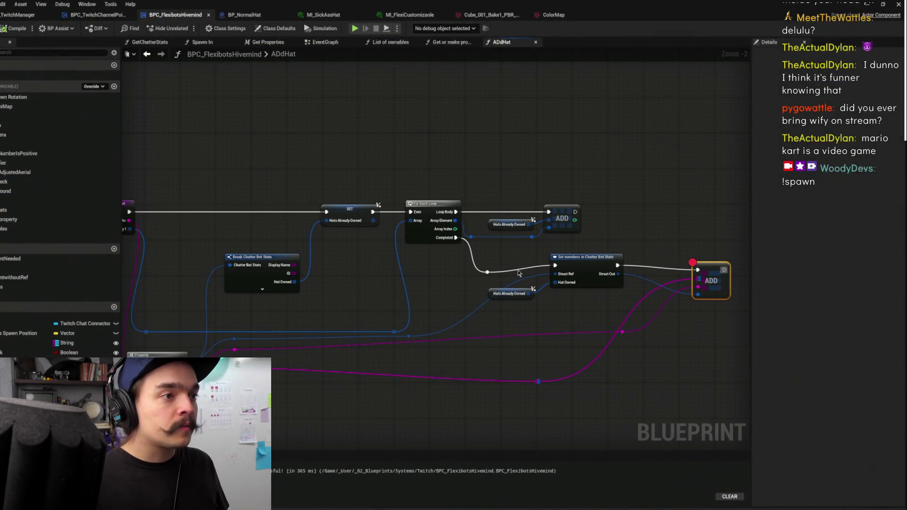
# - Move the Break Chatter Bot Stats and Property nodes up-left in ADdHat
pyautogui.moveTo(556, 330); pyautogui.dragTo(654, 293)
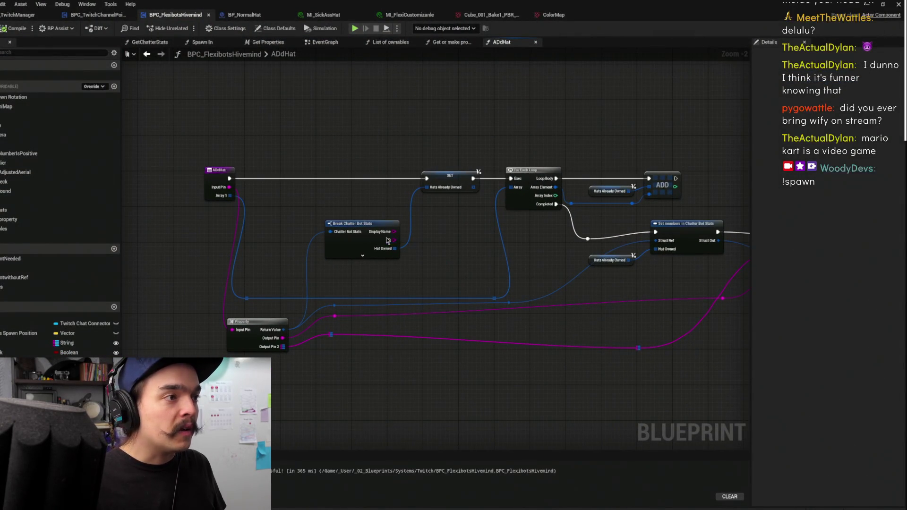
pyautogui.moveTo(391, 241); pyautogui.dragTo(386, 222)
pyautogui.moveTo(257, 325)
pyautogui.mouseDown()
pyautogui.moveTo(268, 267)
pyautogui.moveTo(253, 303)
pyautogui.moveTo(233, 318)
pyautogui.mouseUp()
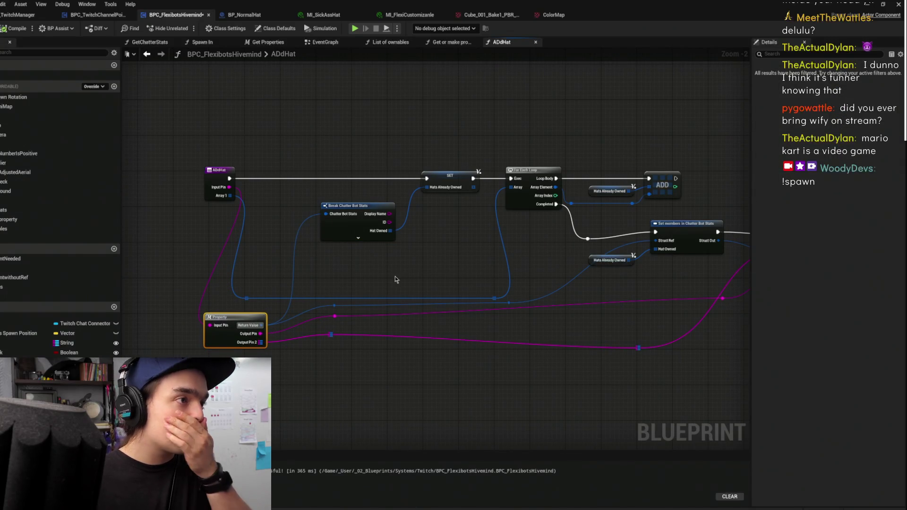
# - Inside the Property macro, shift CHATDIRECTORY and FIND left and tidy Select and Make Chatter Bot Stats
pyautogui.doubleClick(218, 334)
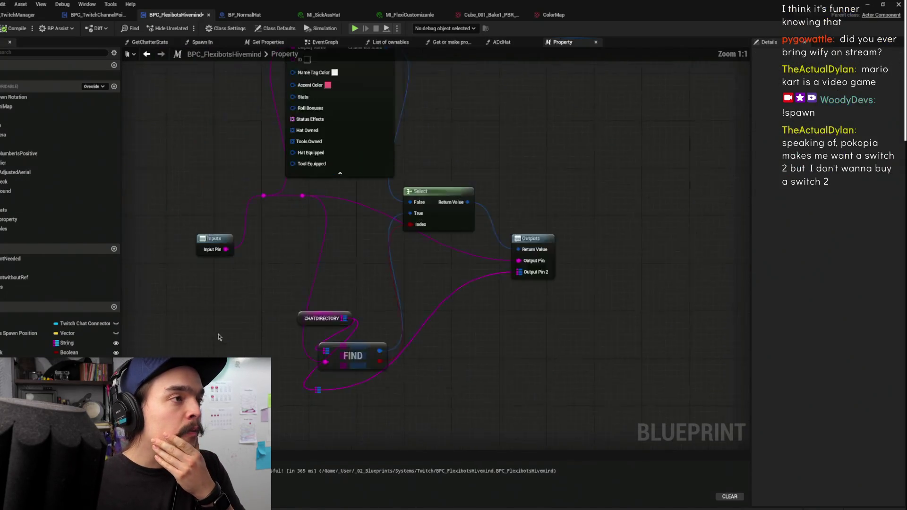
pyautogui.moveTo(500, 227)
pyautogui.mouseDown()
pyautogui.moveTo(514, 204)
pyautogui.moveTo(518, 214)
pyautogui.mouseUp()
pyautogui.moveTo(440, 321); pyautogui.dragTo(361, 414)
pyautogui.moveTo(414, 391); pyautogui.dragTo(309, 384)
pyautogui.click(581, 251)
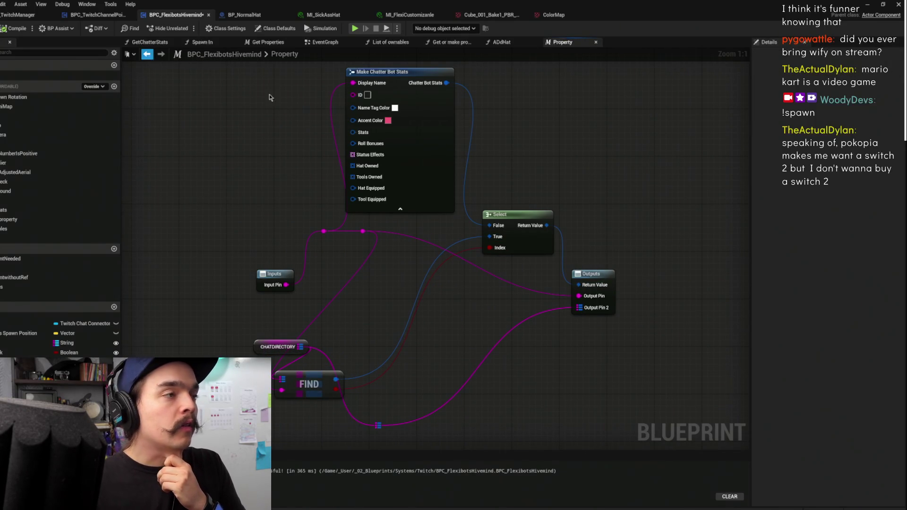
pyautogui.moveTo(441, 162); pyautogui.dragTo(448, 156)
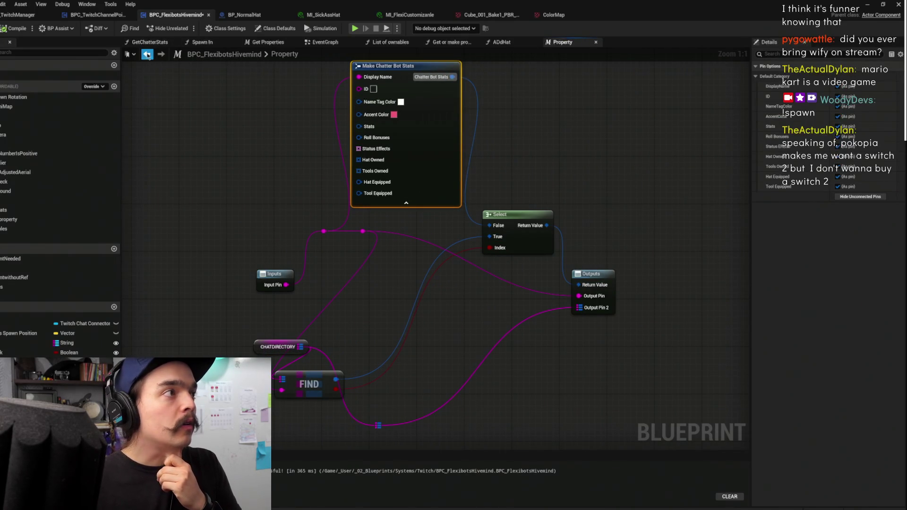
pyautogui.hotkey('alt', 'Left')
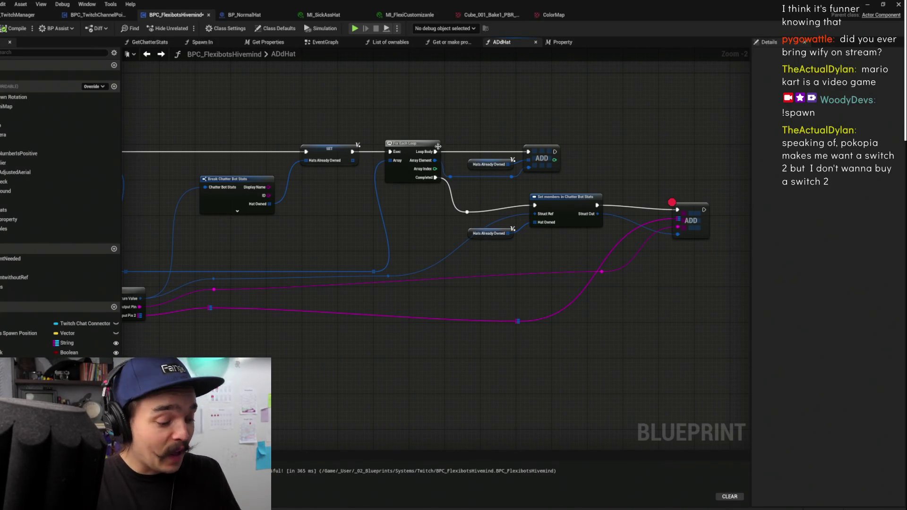
# - Move the Set members, second ADD and Hats Already Owned nodes slightly down-right
pyautogui.scroll(-1, 444, 314)
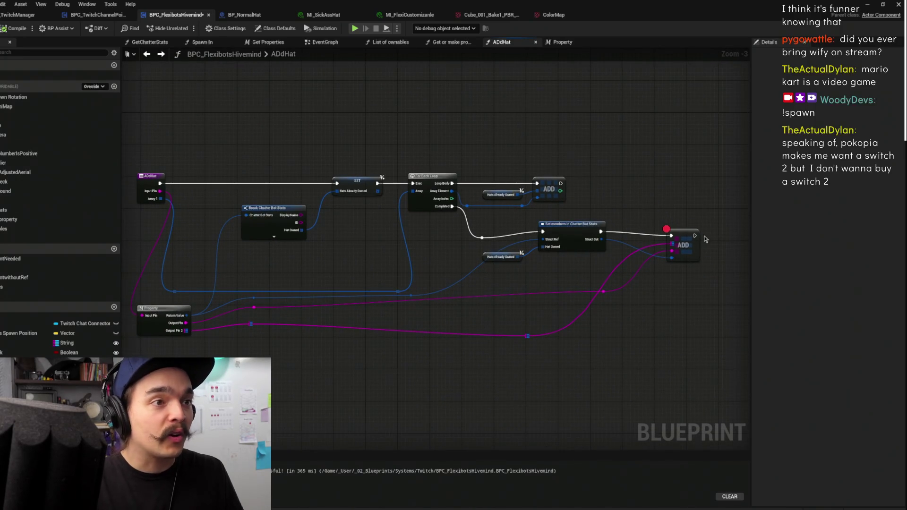
pyautogui.moveTo(698, 301); pyautogui.dragTo(546, 290)
pyautogui.moveTo(595, 315)
pyautogui.mouseDown()
pyautogui.moveTo(364, 225)
pyautogui.moveTo(346, 201)
pyautogui.mouseUp()
pyautogui.moveTo(412, 222); pyautogui.dragTo(427, 230)
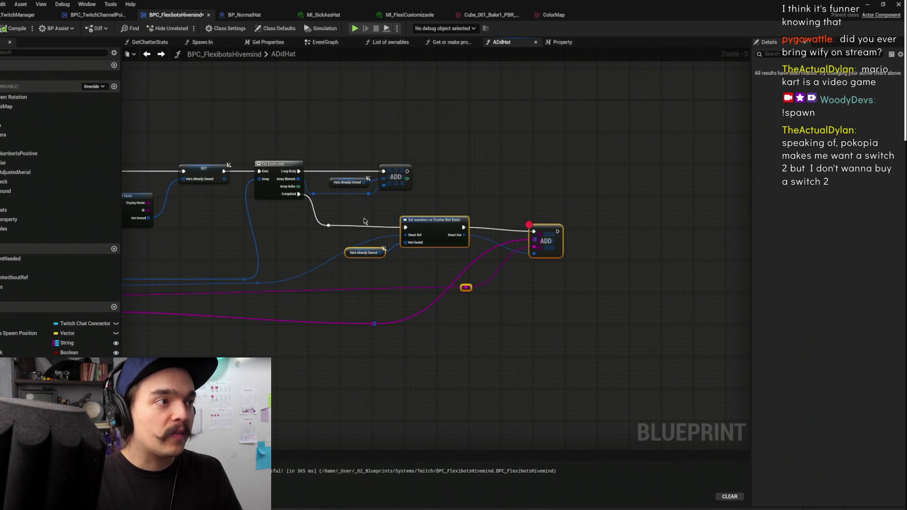
pyautogui.moveTo(363, 222); pyautogui.dragTo(681, 241)
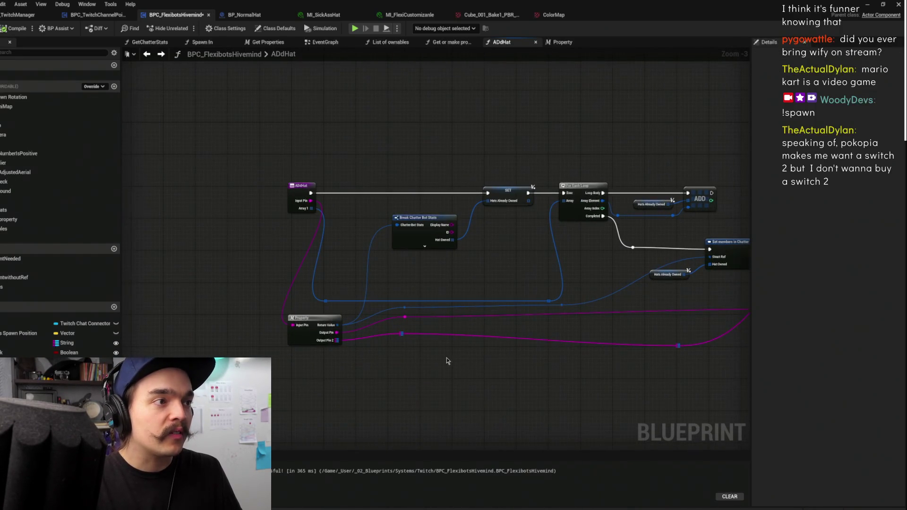
pyautogui.moveTo(448, 360); pyautogui.dragTo(421, 381)
pyautogui.moveTo(483, 278); pyautogui.dragTo(397, 258)
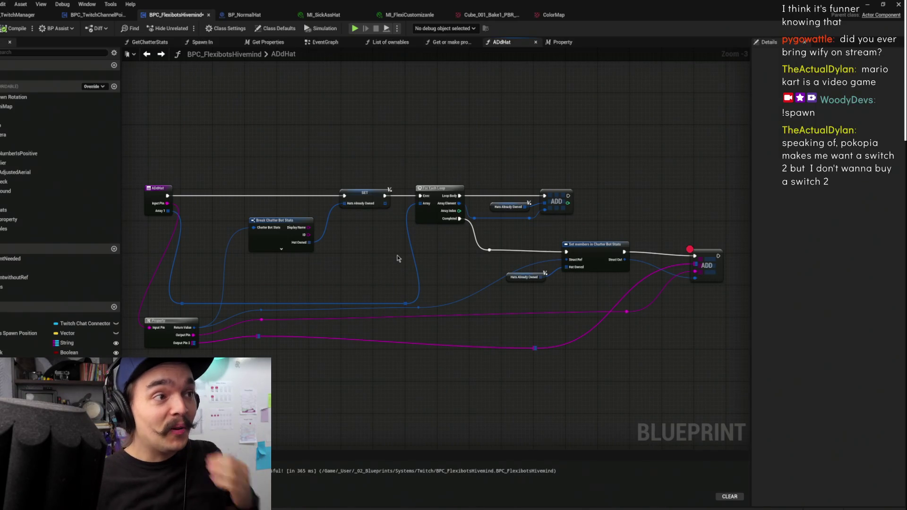
# - Review the loop and Set members nodes, select the blue array wire's reroute point, and return to EventGraph
pyautogui.scroll(3, 435, 234)
pyautogui.moveTo(405, 245)
pyautogui.mouseDown()
pyautogui.moveTo(268, 209)
pyautogui.moveTo(431, 223)
pyautogui.moveTo(612, 93)
pyautogui.mouseUp()
pyautogui.moveTo(470, 100); pyautogui.dragTo(635, 87)
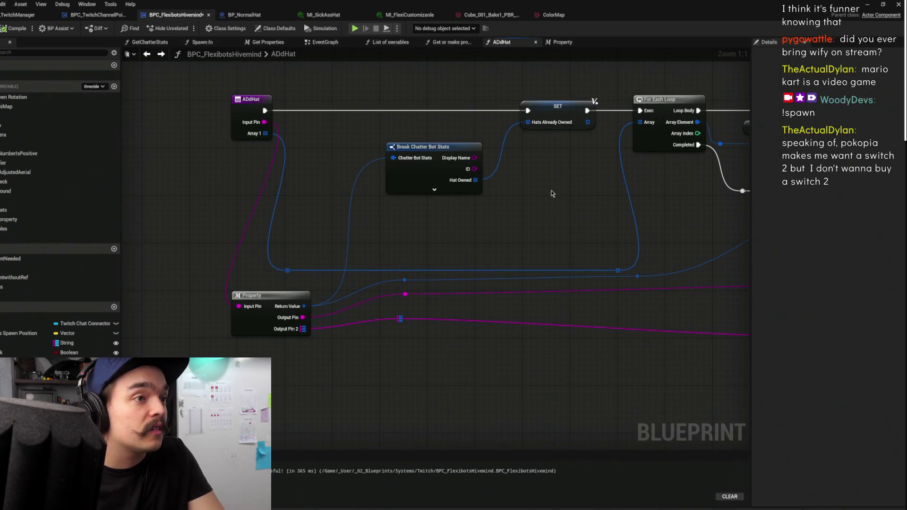
pyautogui.moveTo(552, 194); pyautogui.dragTo(378, 195)
pyautogui.moveTo(652, 260); pyautogui.dragTo(559, 257)
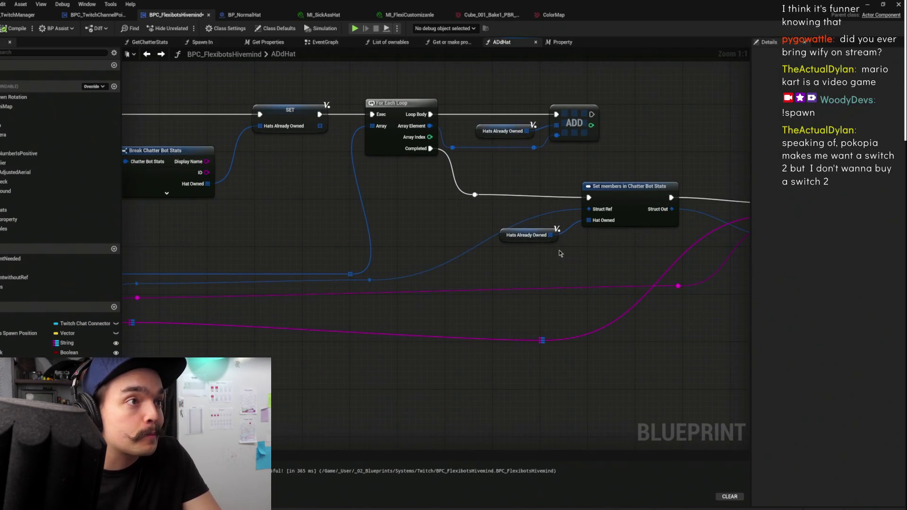
pyautogui.moveTo(556, 170)
pyautogui.mouseDown()
pyautogui.moveTo(379, 198)
pyautogui.moveTo(563, 137)
pyautogui.moveTo(472, 187)
pyautogui.moveTo(746, 203)
pyautogui.mouseUp()
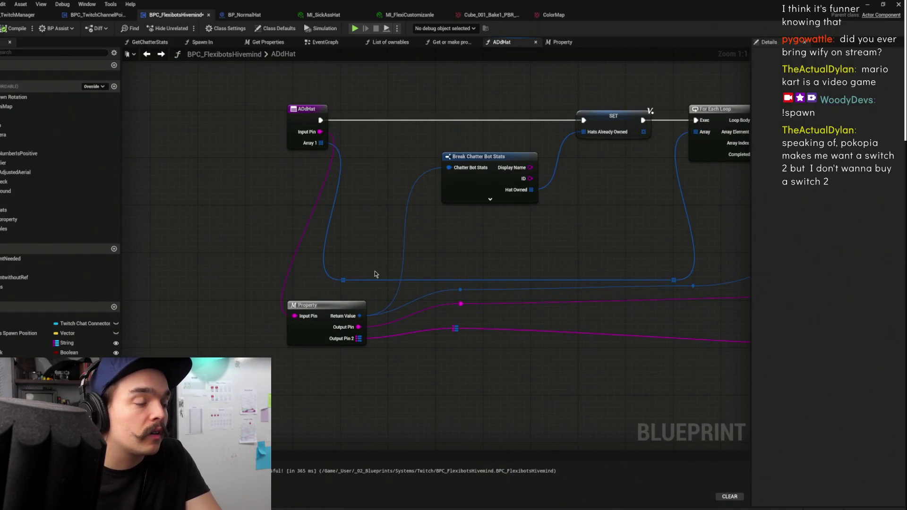
pyautogui.moveTo(377, 240); pyautogui.dragTo(358, 269)
pyautogui.moveTo(321, 336)
pyautogui.mouseDown()
pyautogui.moveTo(330, 294)
pyautogui.moveTo(215, 290)
pyautogui.mouseUp()
pyautogui.click(483, 309)
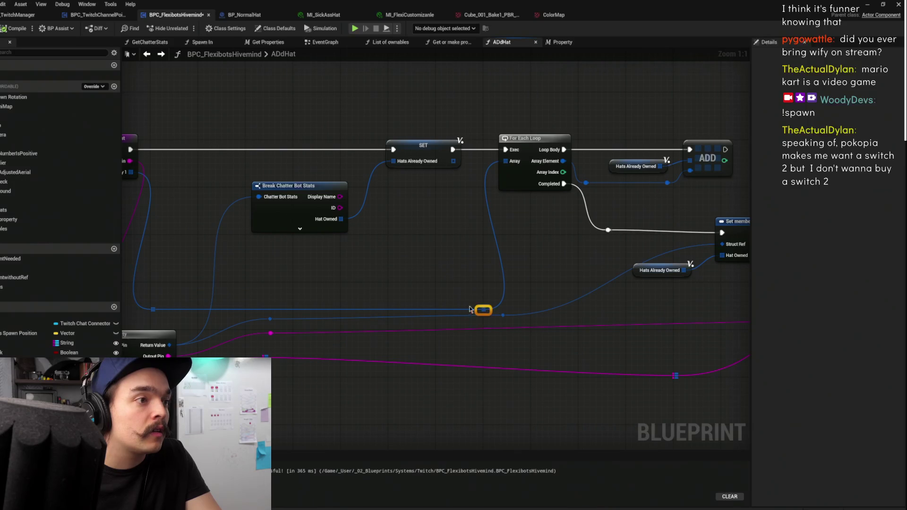
pyautogui.click(325, 42)
# - Open the Spawn In node's function graph and select its Freebies variable
pyautogui.moveTo(464, 274); pyautogui.dragTo(555, 195)
pyautogui.scroll(-7, 555, 195)
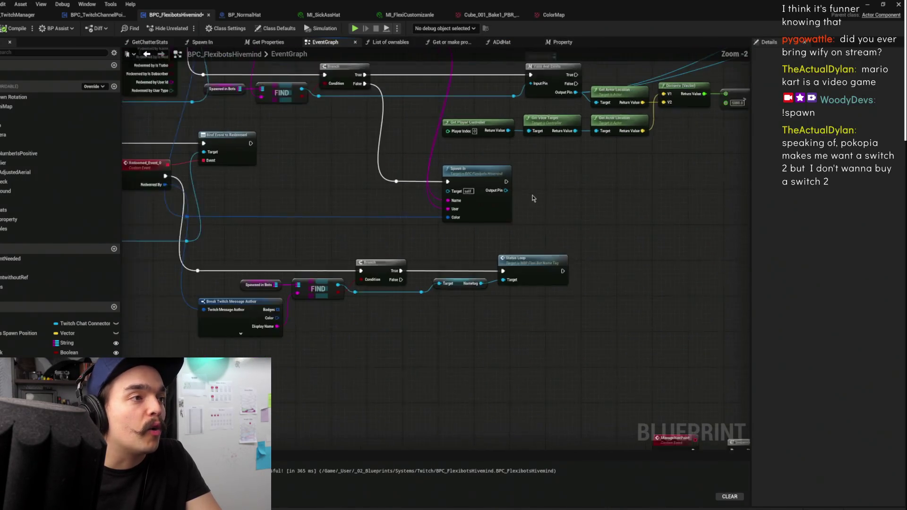
pyautogui.scroll(3, 530, 253)
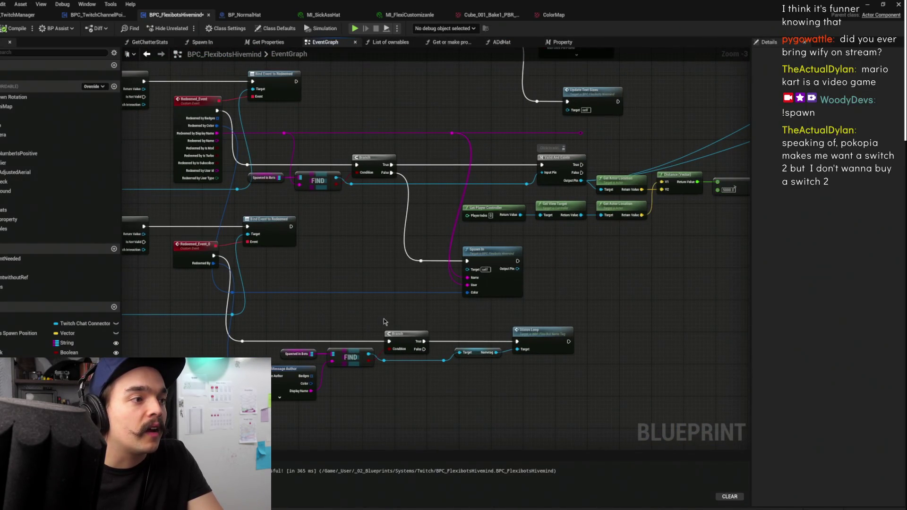
pyautogui.doubleClick(507, 256)
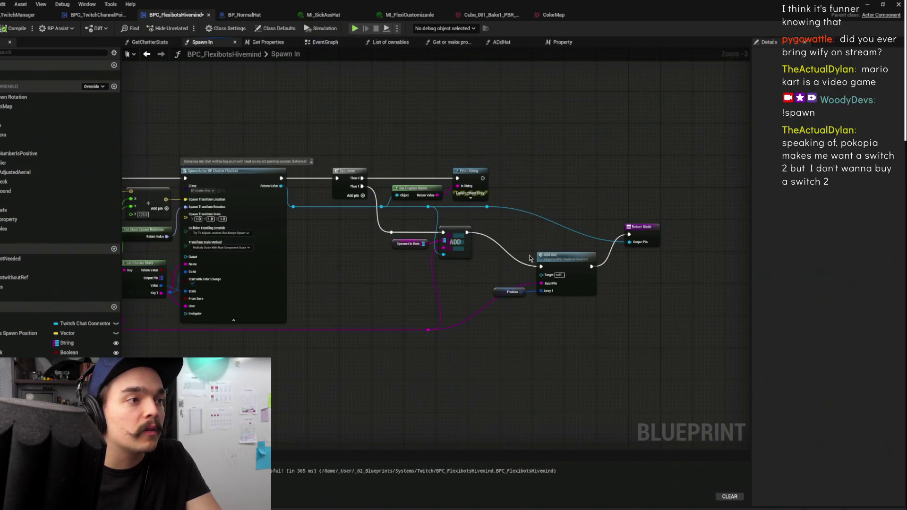
pyautogui.click(498, 292)
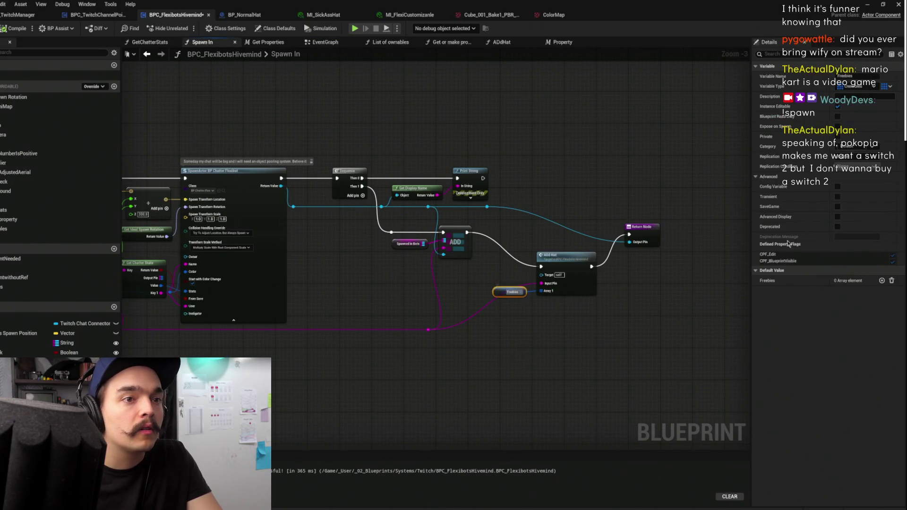
# - Give Freebies one default entry of class BP_NormalHat named Normal Hat
pyautogui.click(881, 280)
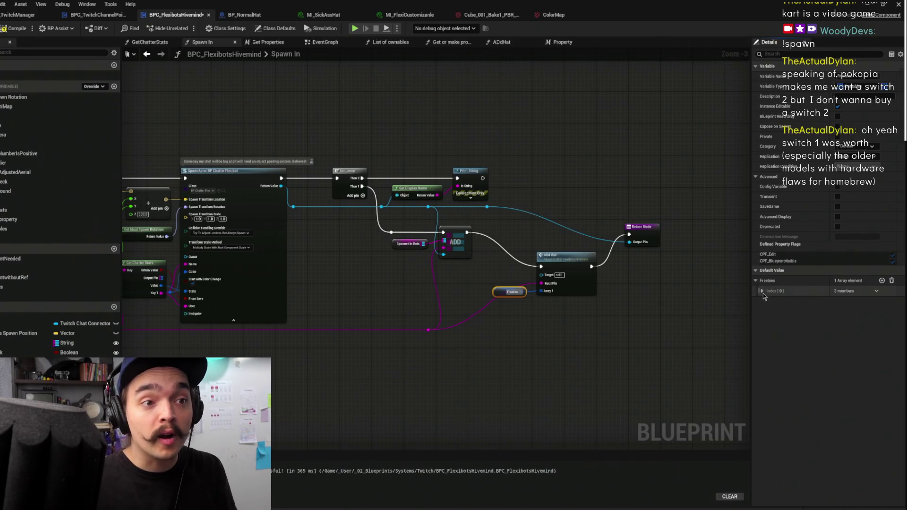
pyautogui.click(762, 291)
pyautogui.click(847, 311)
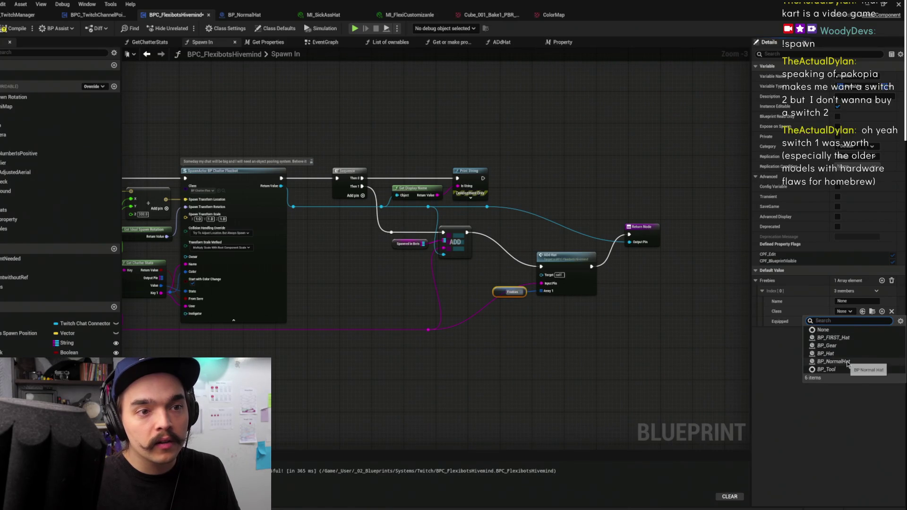
pyautogui.click(849, 362)
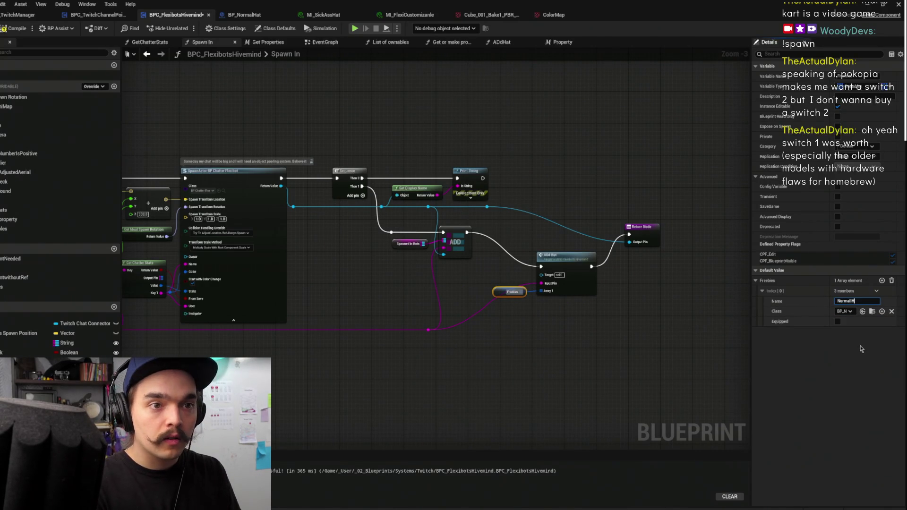
pyautogui.click(861, 349)
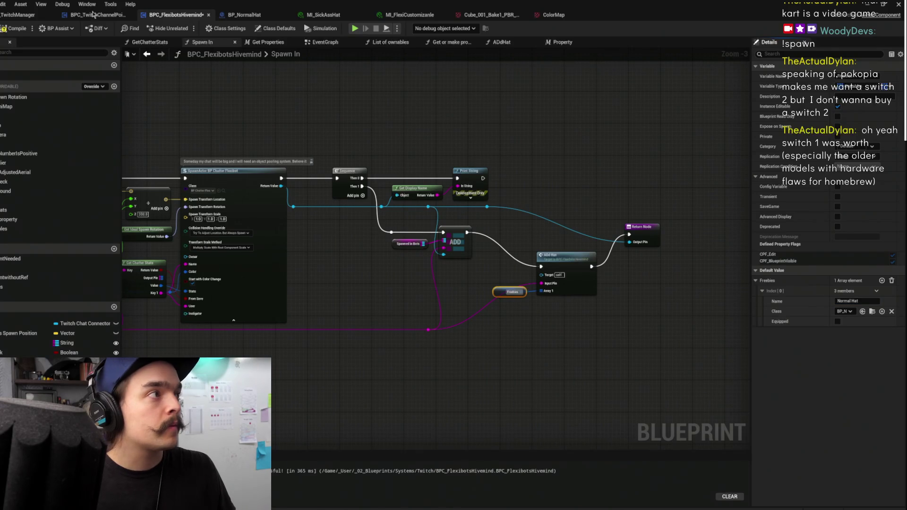
# - Save and compile the blueprint, then return to the level editor
pyautogui.hotkey('ctrl', 's')
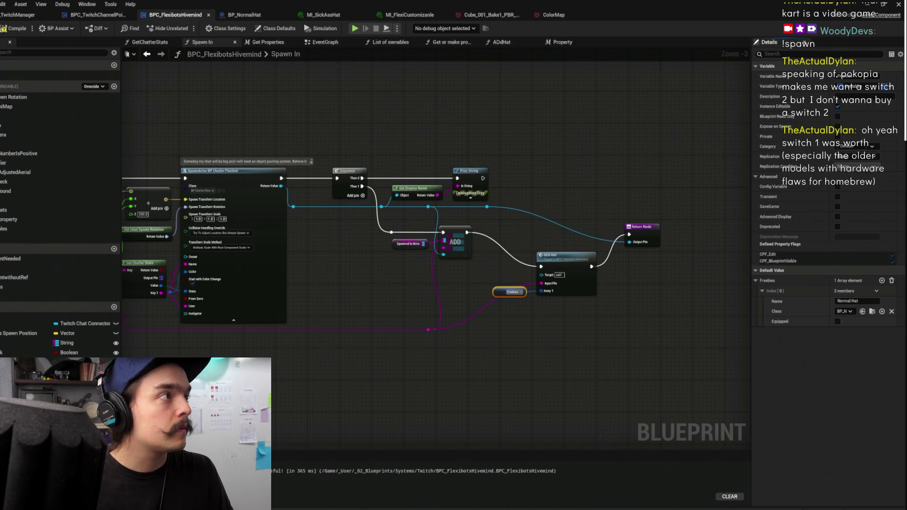
pyautogui.click(7, 30)
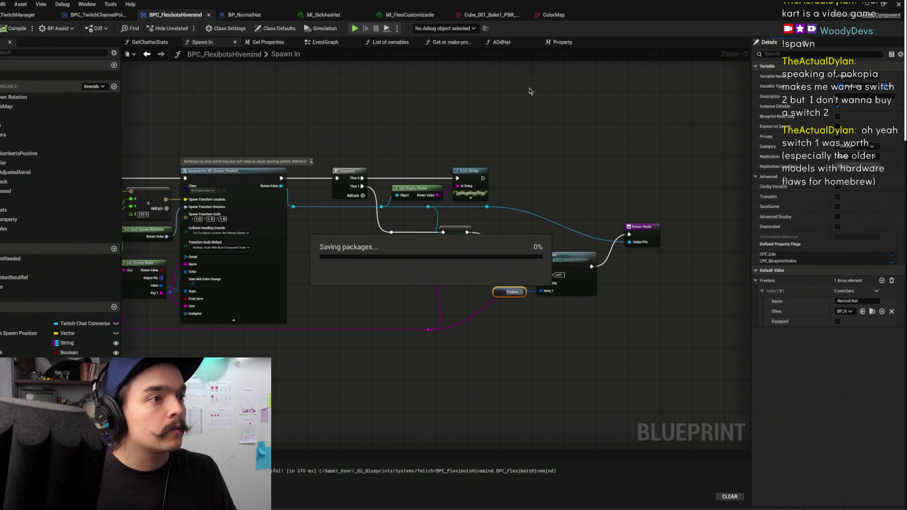
pyautogui.hotkey('alt', 'Tab')
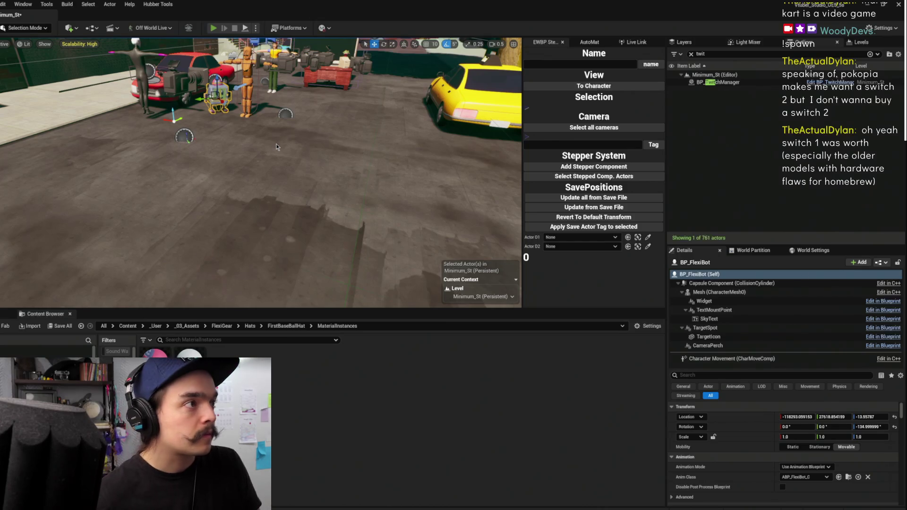
# - Play the level, resume past the ADD breakpoint, and close the Blueprint editor
pyautogui.hotkey('alt', 'p')
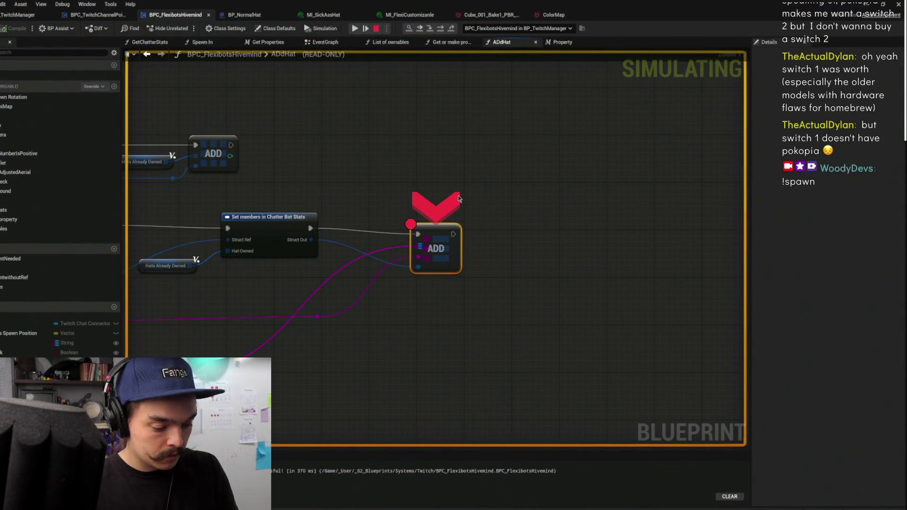
pyautogui.click(355, 28)
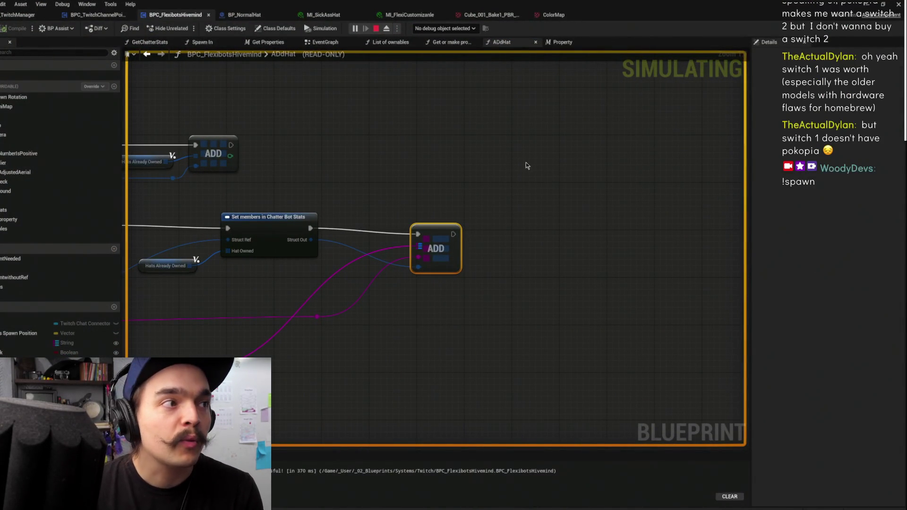
pyautogui.click(870, 4)
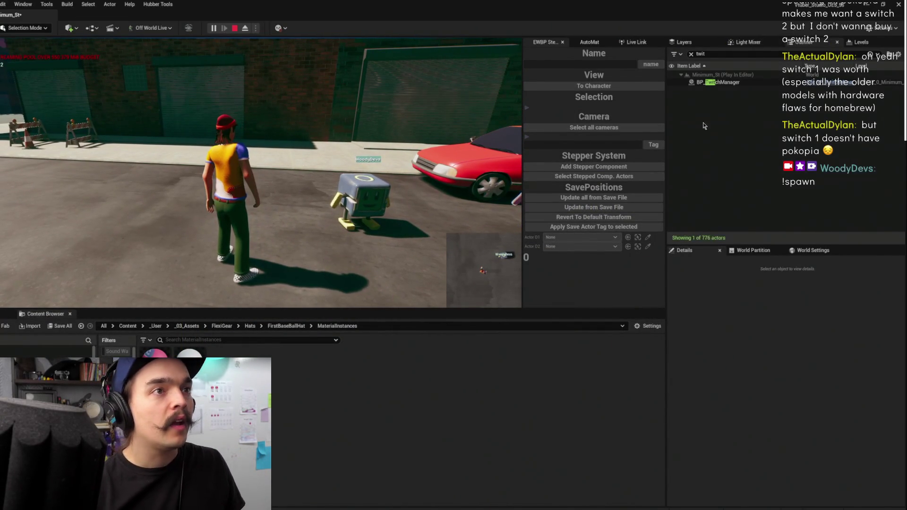
# - In the running game, check the Hivemind's CHATDIRECTORY: Hat Owned [0] is Normal Hat, not equipped
pyautogui.click(735, 83)
pyautogui.click(794, 345)
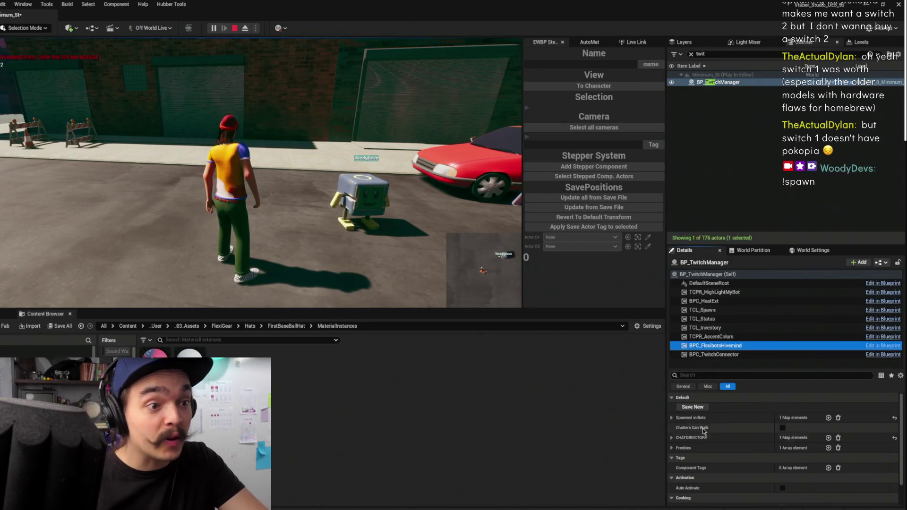
pyautogui.click(671, 438)
pyautogui.click(678, 448)
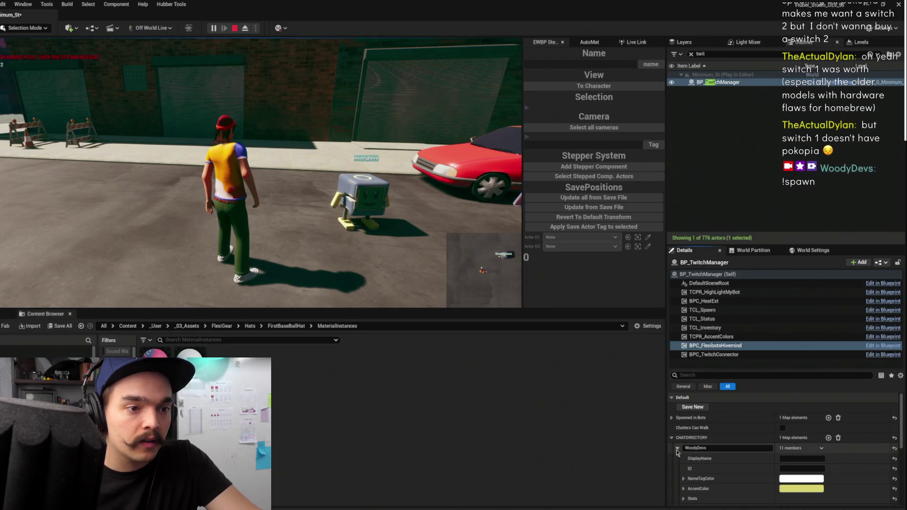
pyautogui.scroll(-3, 711, 457)
pyautogui.click(681, 457)
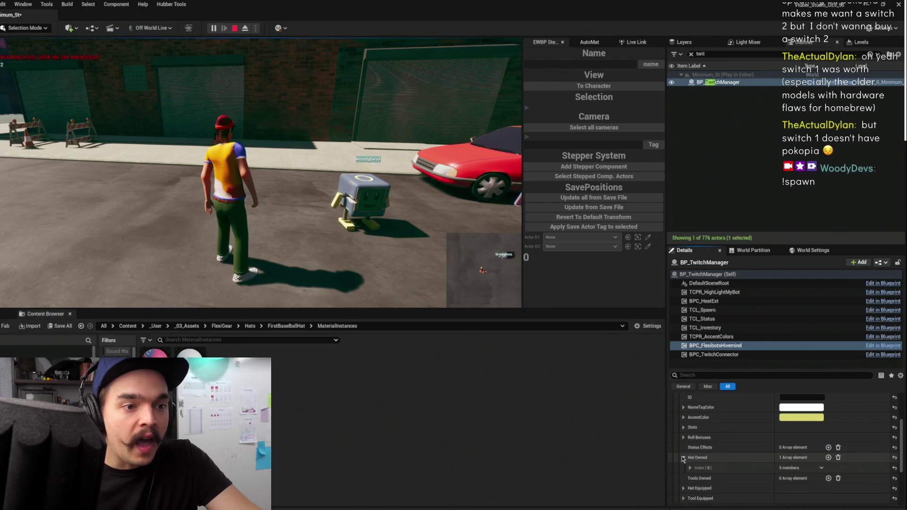
pyautogui.click(689, 467)
pyautogui.scroll(-2, 710, 464)
pyautogui.scroll(-1, 740, 444)
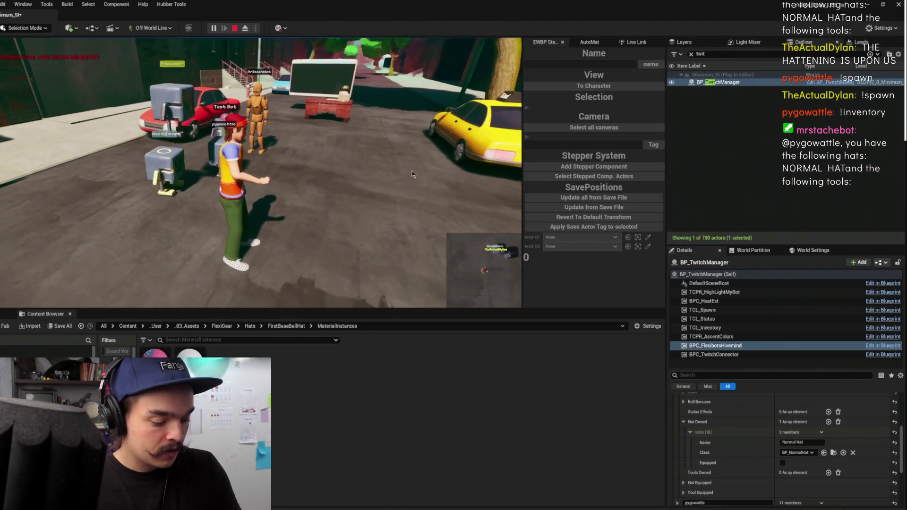
# - Watch the bots in fullscreen play until a second chatter's inventory lists a Normal Hat, then stop playing
pyautogui.press('F11')
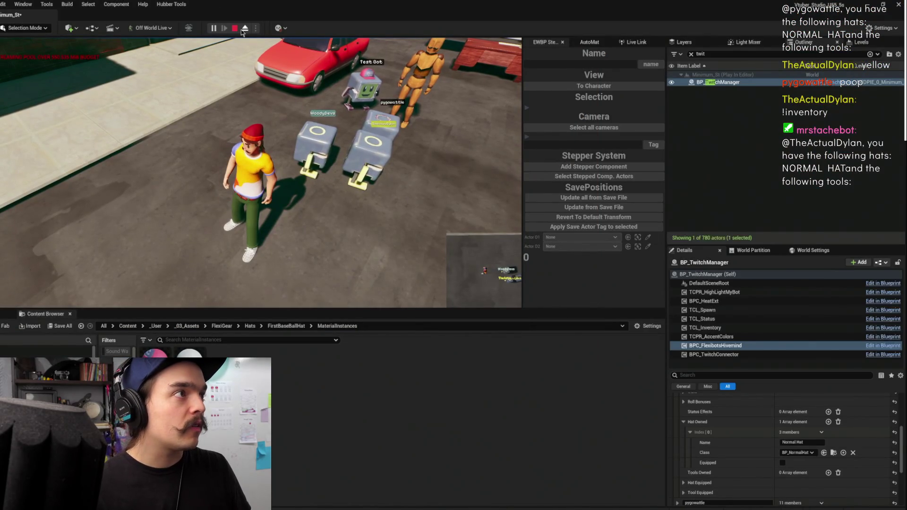
pyautogui.press('Escape')
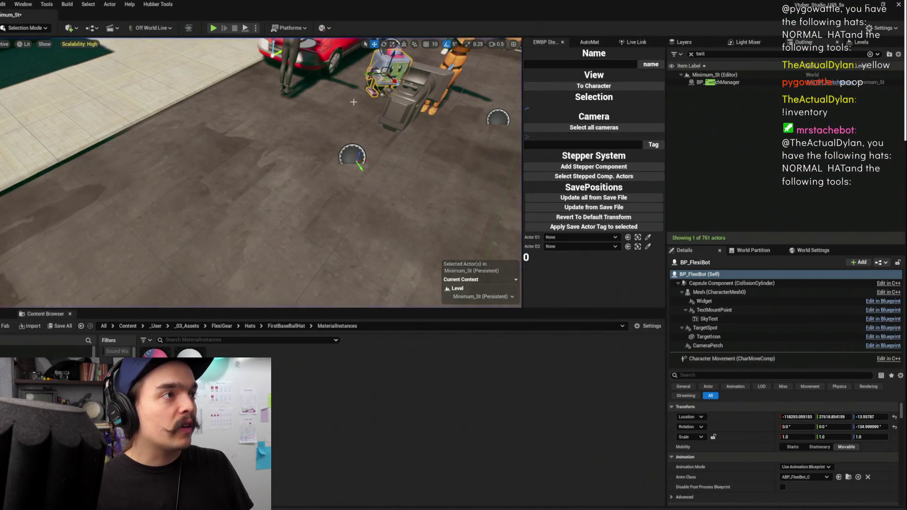
# - Frame the BP_FlexiBot up close to inspect its pink baseball cap, then play the level again
pyautogui.press('f')
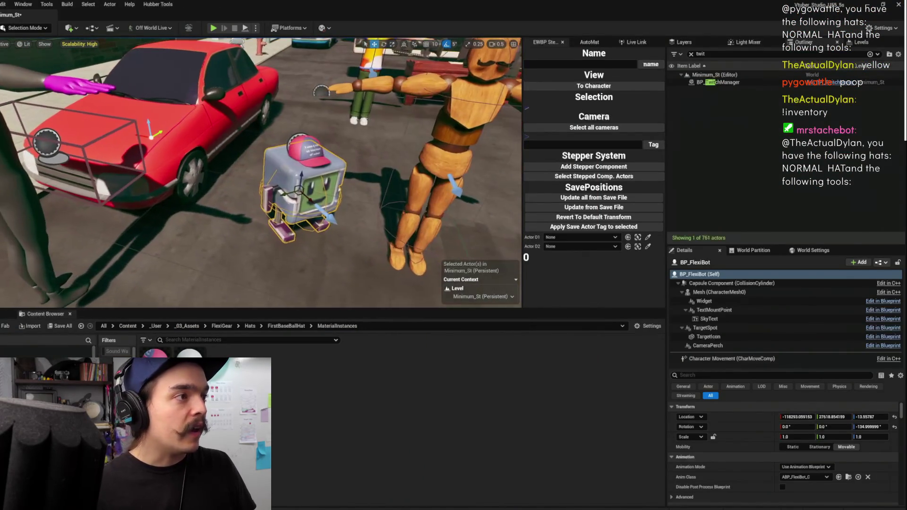
pyautogui.scroll(-10, 261, 173)
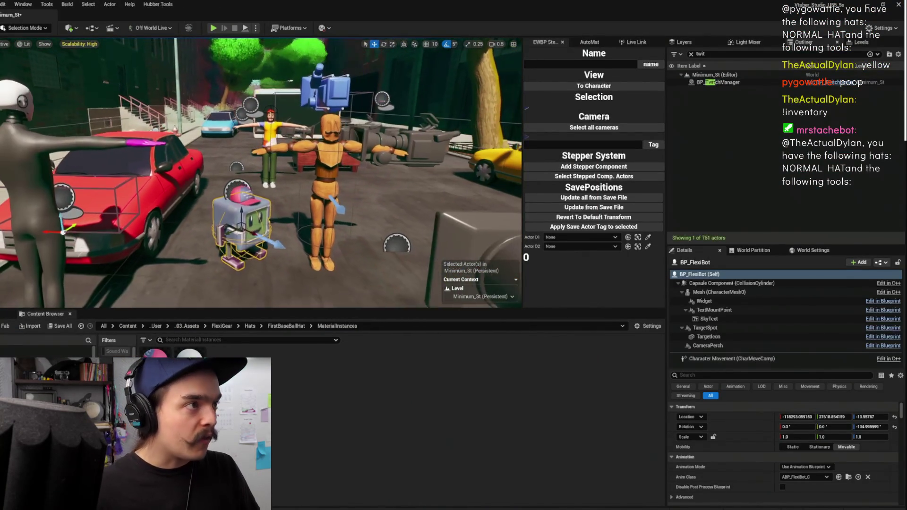
pyautogui.press('f')
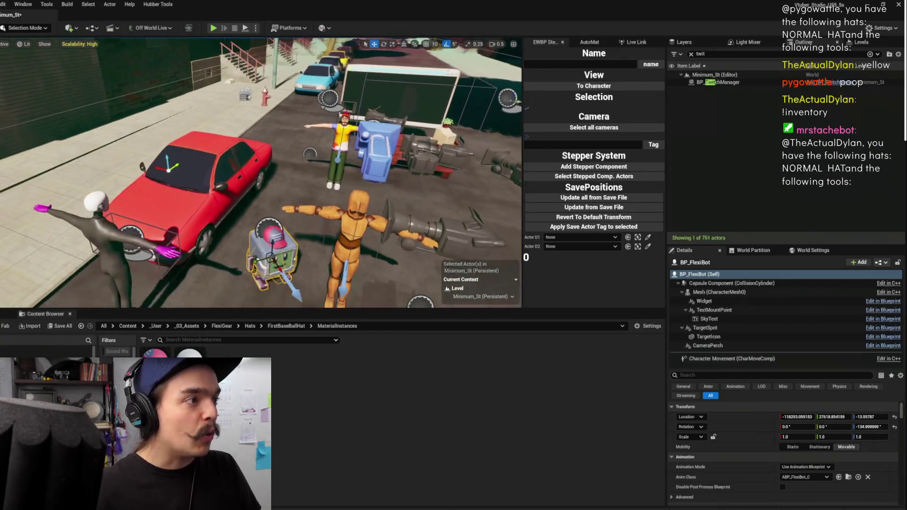
pyautogui.scroll(-10, 261, 173)
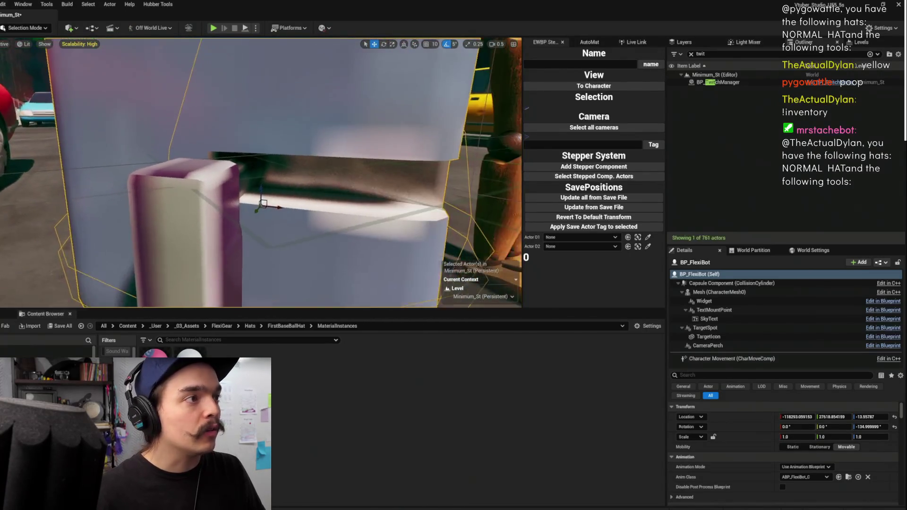
pyautogui.scroll(-8, 261, 172)
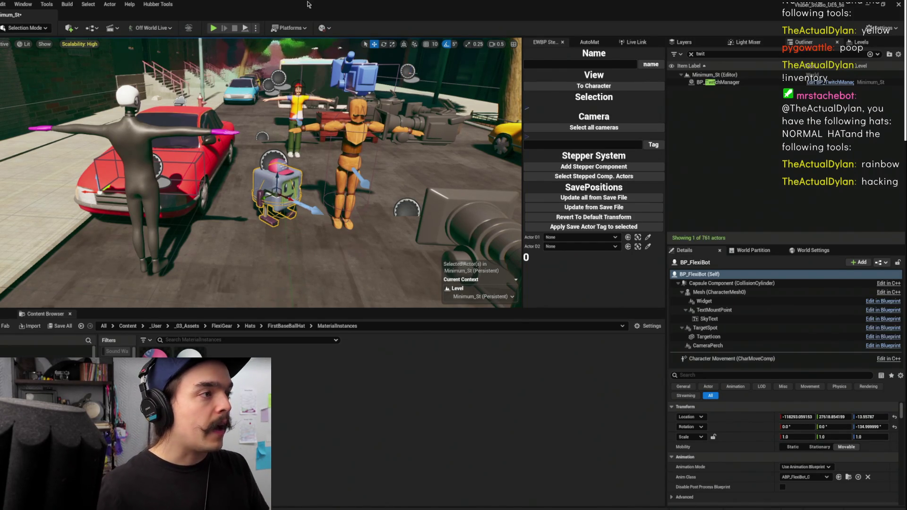
pyautogui.press('f')
pyautogui.scroll(-8, 260, 173)
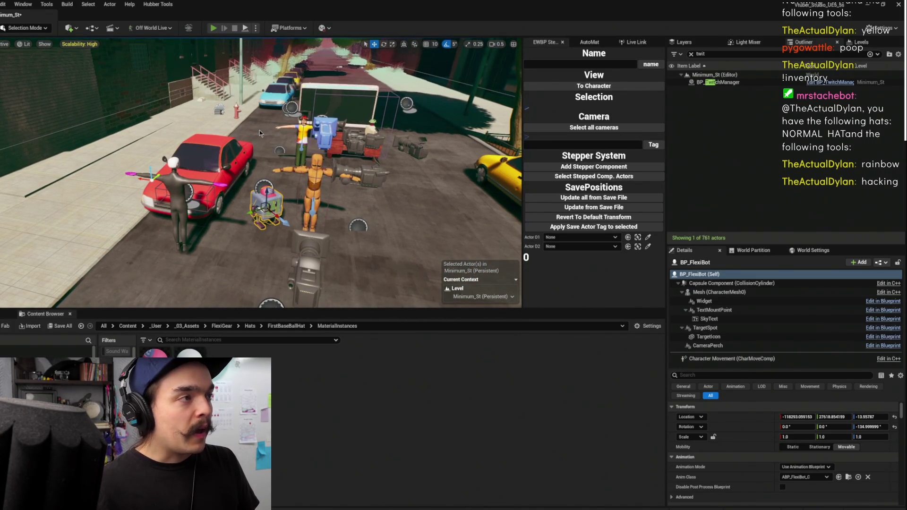
pyautogui.hotkey('alt', 'p')
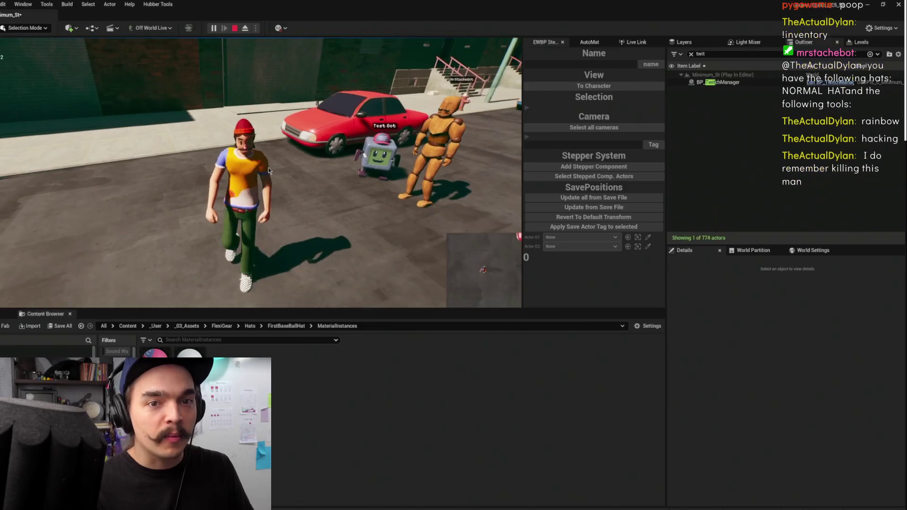
# - Run the game fullscreen while chatters spawn their capped bots with !spawn
pyautogui.press('F11')
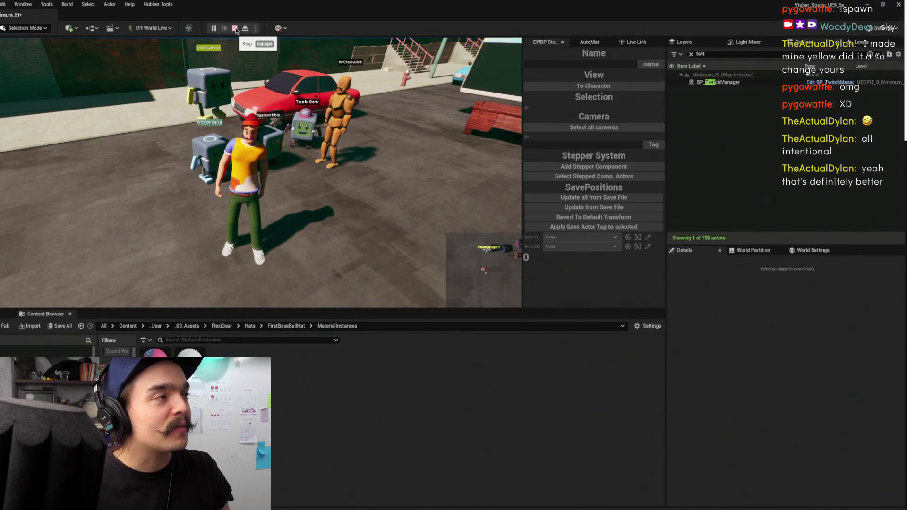
# - Stop the play session and open the BP_TwitchManager blueprint via its BPC_FlexibotsHivemind component
pyautogui.press('Escape')
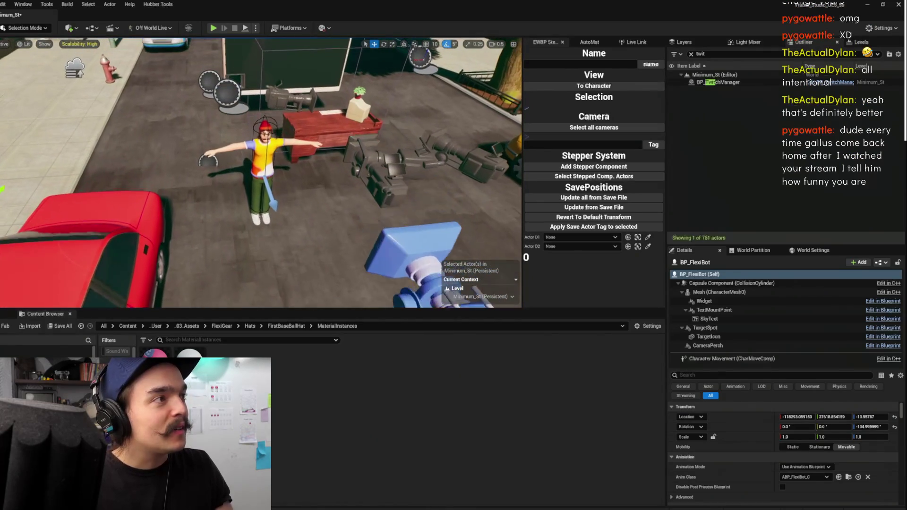
pyautogui.click(718, 82)
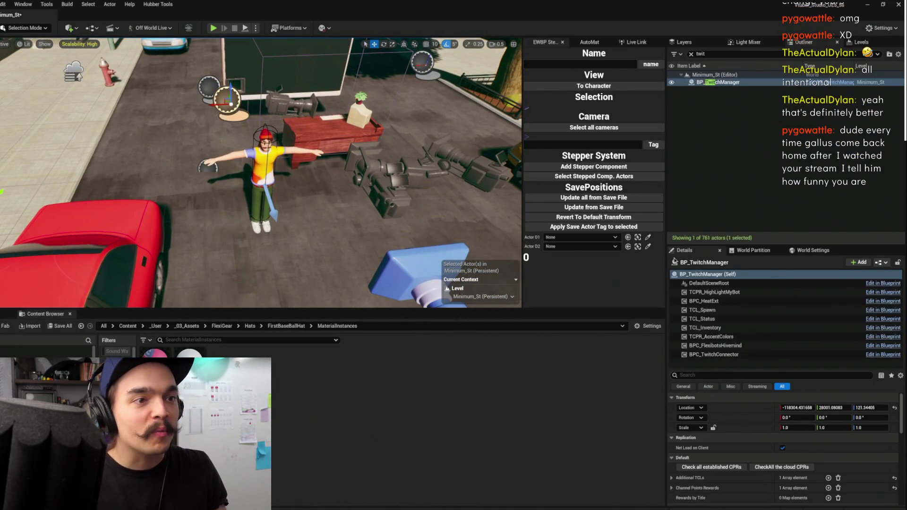
pyautogui.click(765, 301)
pyautogui.click(741, 346)
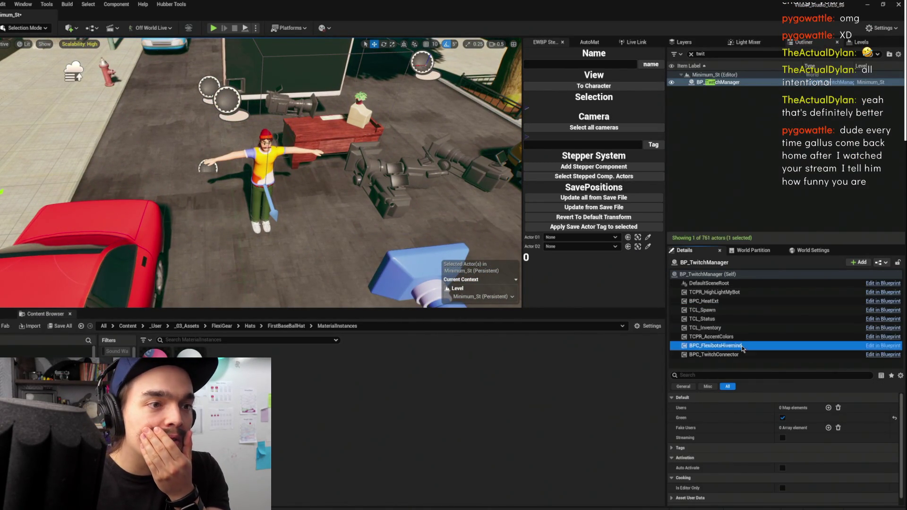
pyautogui.hotkey('ctrl', 'b')
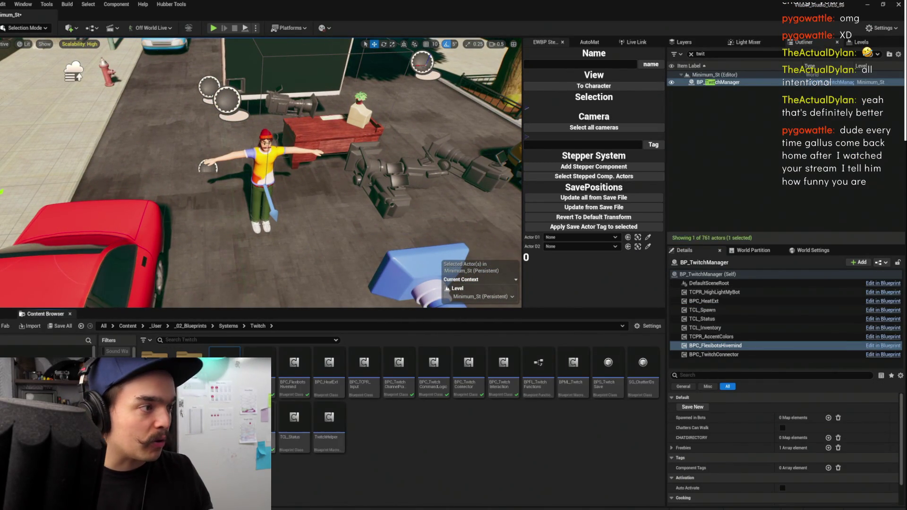
pyautogui.doubleClick(225, 361)
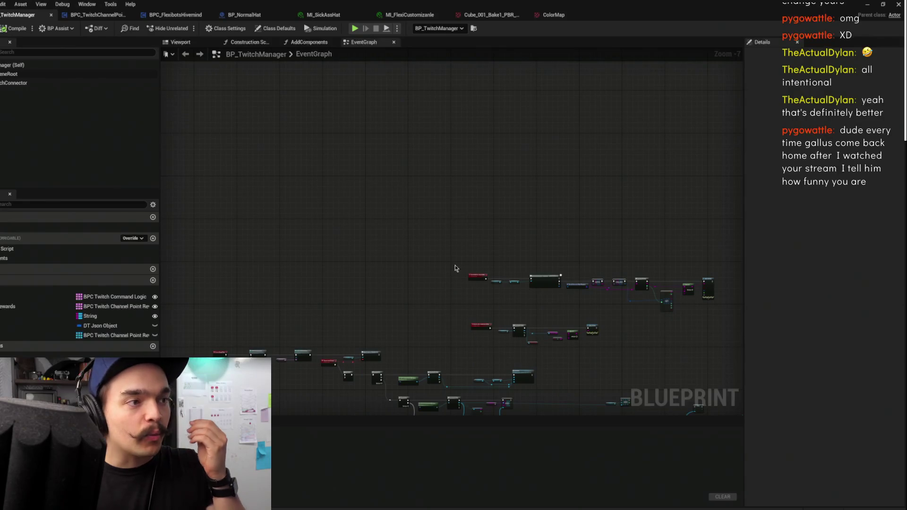
# - Move the ADD and CPRs Called nodes to the left in the event graph
pyautogui.scroll(2, 501, 156)
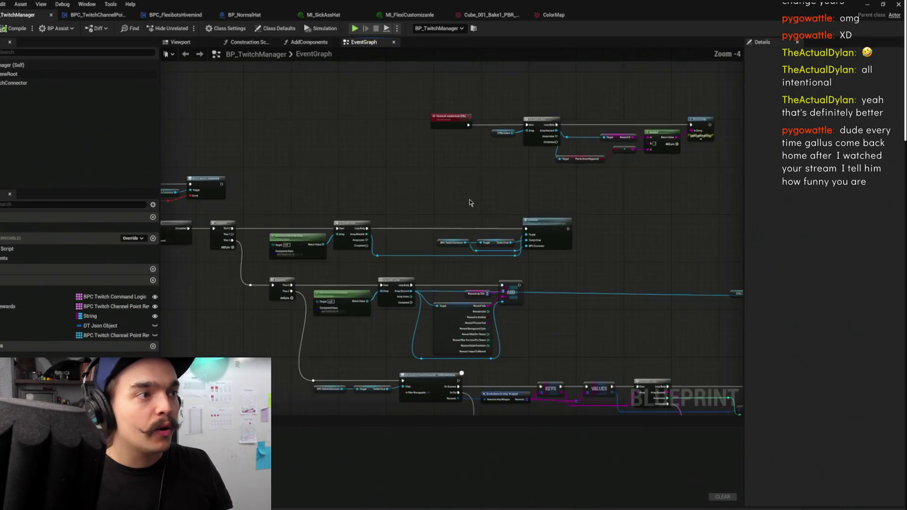
pyautogui.scroll(-2, 440, 229)
pyautogui.moveTo(440, 228)
pyautogui.mouseDown()
pyautogui.moveTo(345, 226)
pyautogui.moveTo(366, 225)
pyautogui.mouseUp()
pyautogui.scroll(2, 484, 170)
pyautogui.scroll(-2, 525, 160)
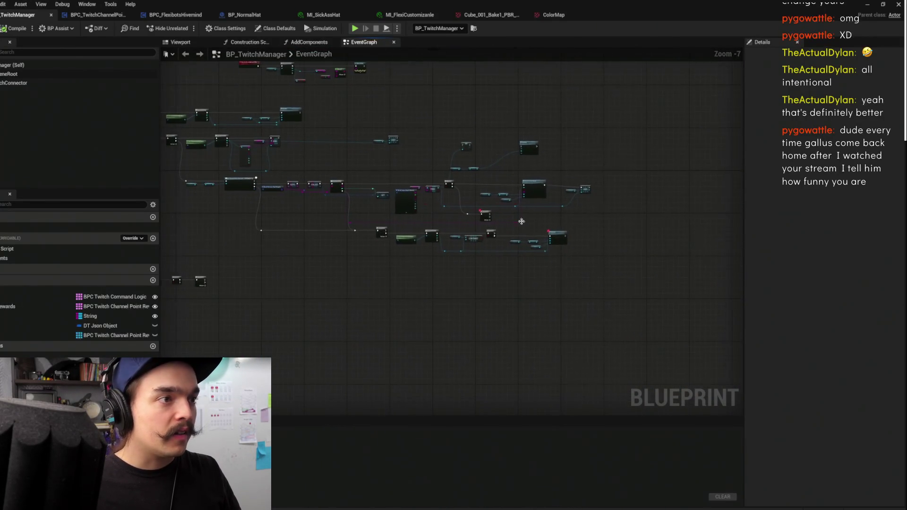
pyautogui.scroll(4, 558, 217)
pyautogui.scroll(-4, 532, 186)
pyautogui.moveTo(532, 185); pyautogui.dragTo(633, 343)
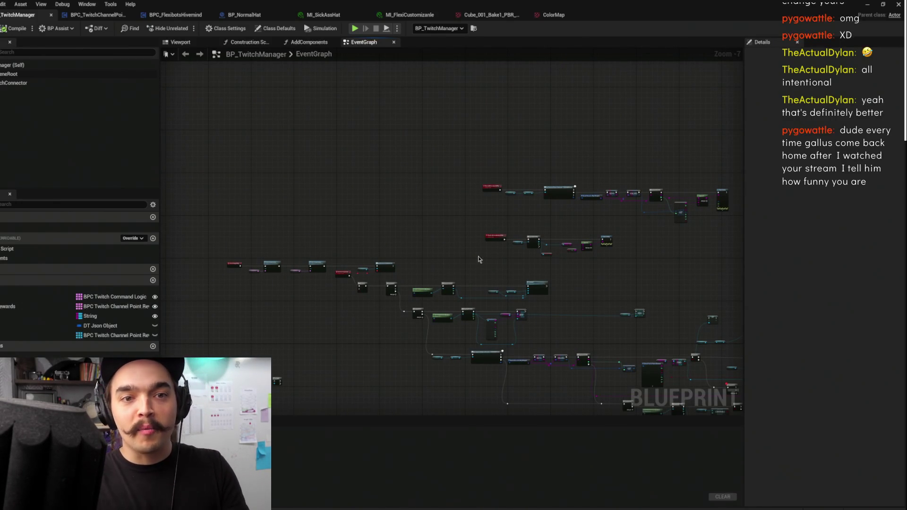
pyautogui.scroll(2, 478, 256)
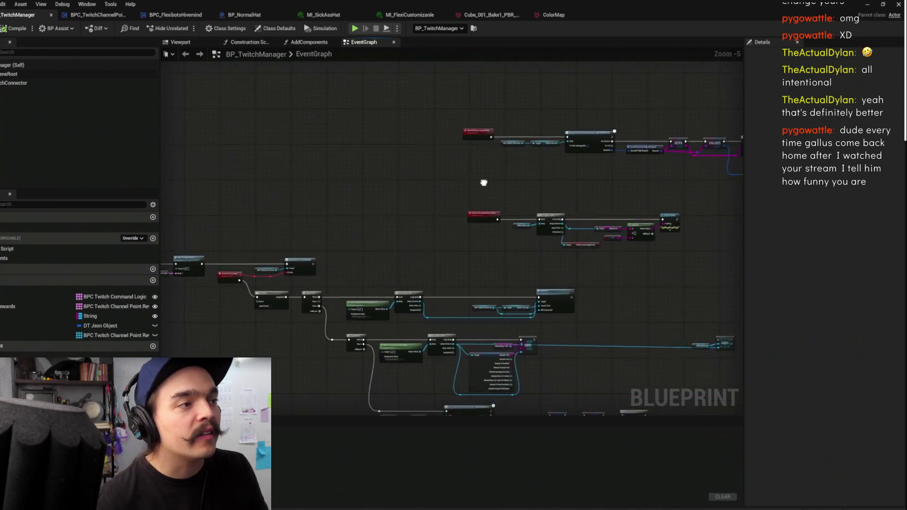
pyautogui.moveTo(678, 260); pyautogui.dragTo(427, 161)
pyautogui.scroll(2, 486, 121)
pyautogui.moveTo(478, 144); pyautogui.dragTo(562, 215)
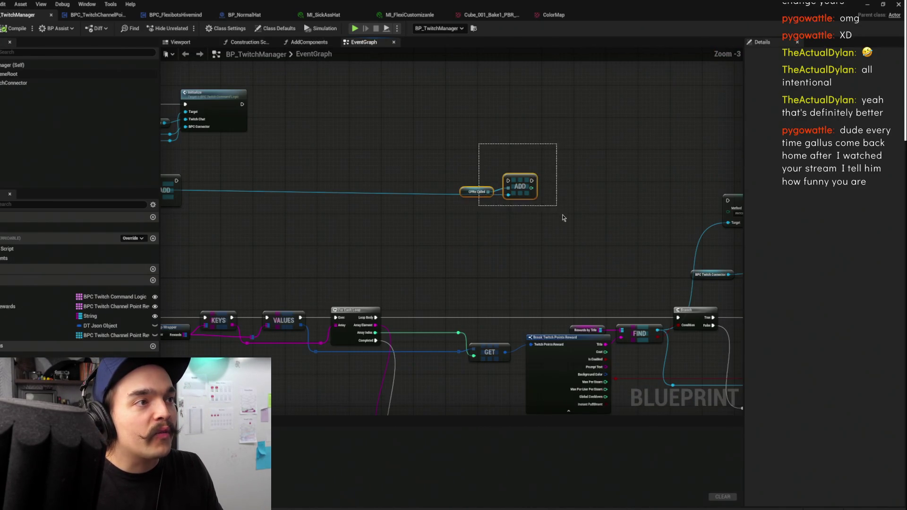
pyautogui.moveTo(523, 188); pyautogui.dragTo(262, 190)
# - Place CPRs Called below its ADD node and shift the second ADD node slightly right
pyautogui.moveTo(289, 161); pyautogui.dragTo(376, 170)
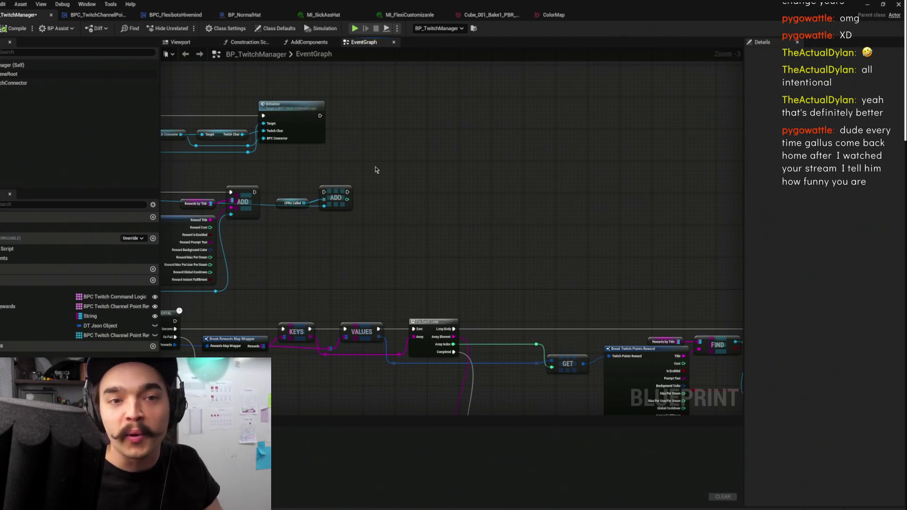
pyautogui.scroll(4, 545, 183)
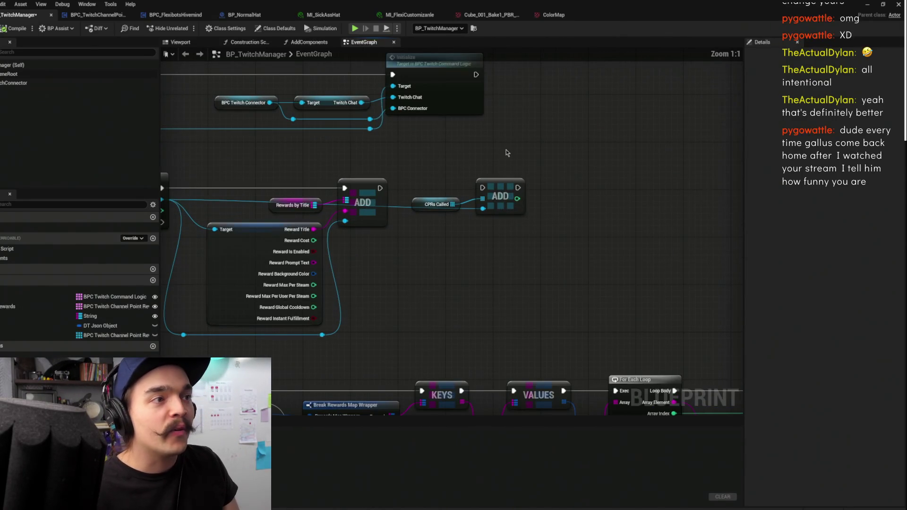
pyautogui.moveTo(425, 204); pyautogui.dragTo(418, 239)
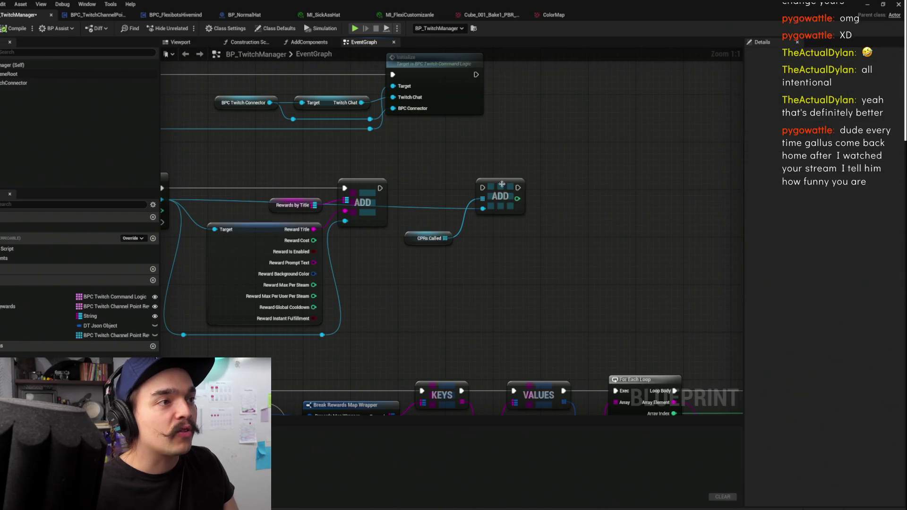
pyautogui.moveTo(522, 140); pyautogui.dragTo(564, 131)
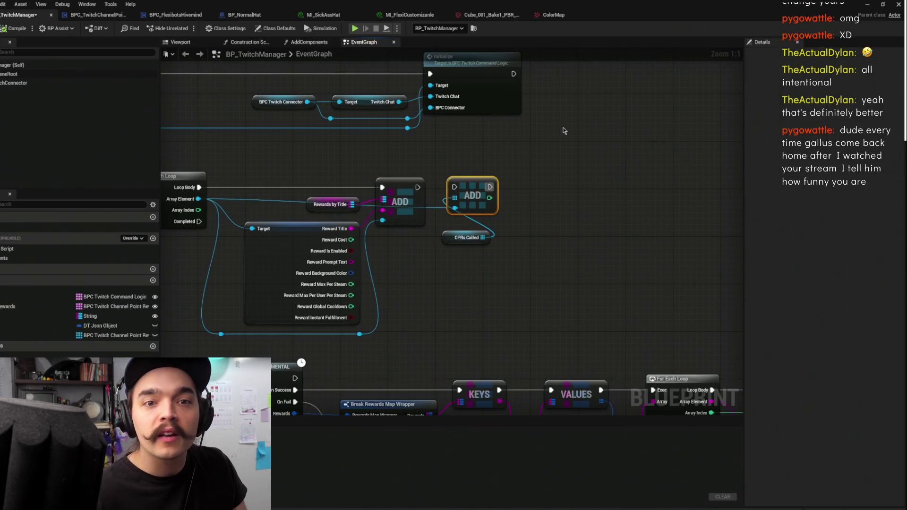
pyautogui.scroll(-2, 564, 131)
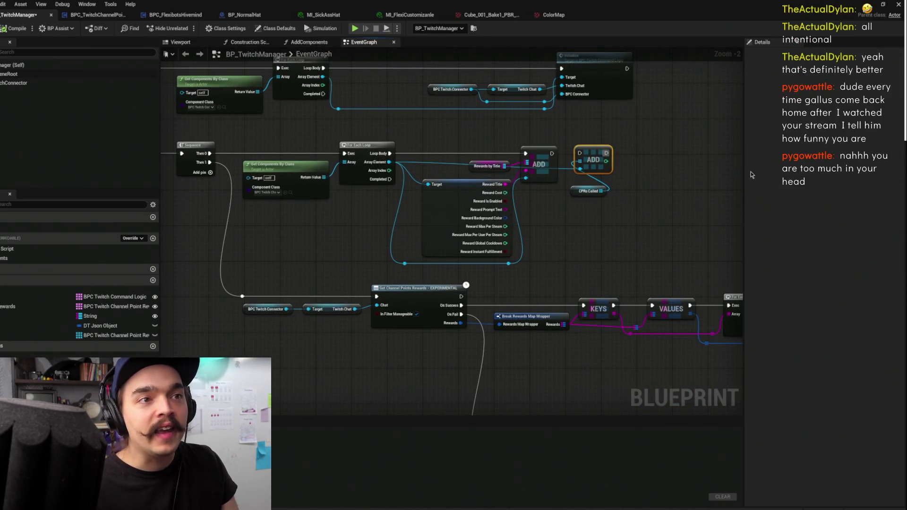
pyautogui.moveTo(745, 173); pyautogui.dragTo(784, 173)
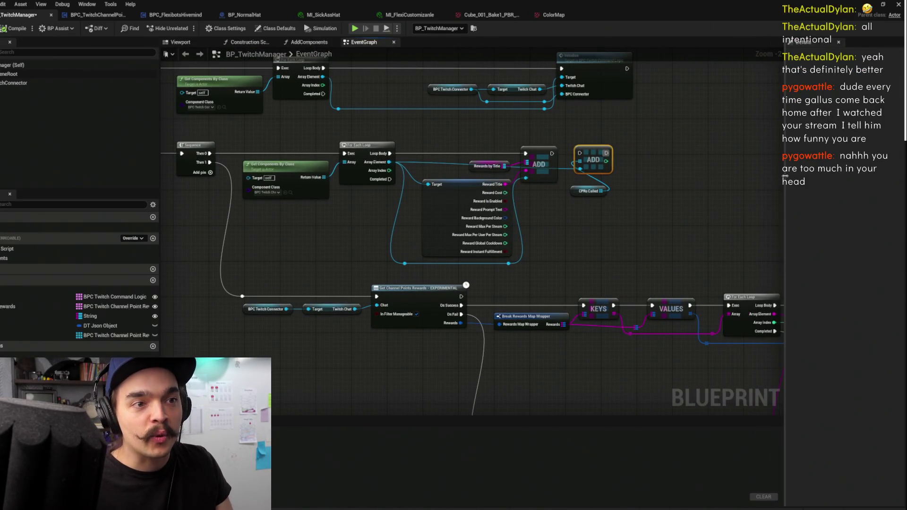
pyautogui.scroll(-2, 515, 132)
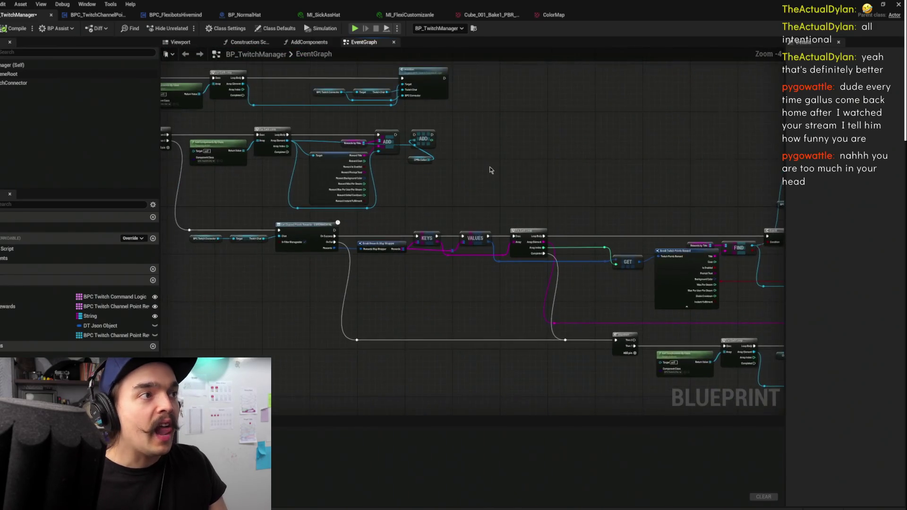
pyautogui.scroll(-3, 449, 181)
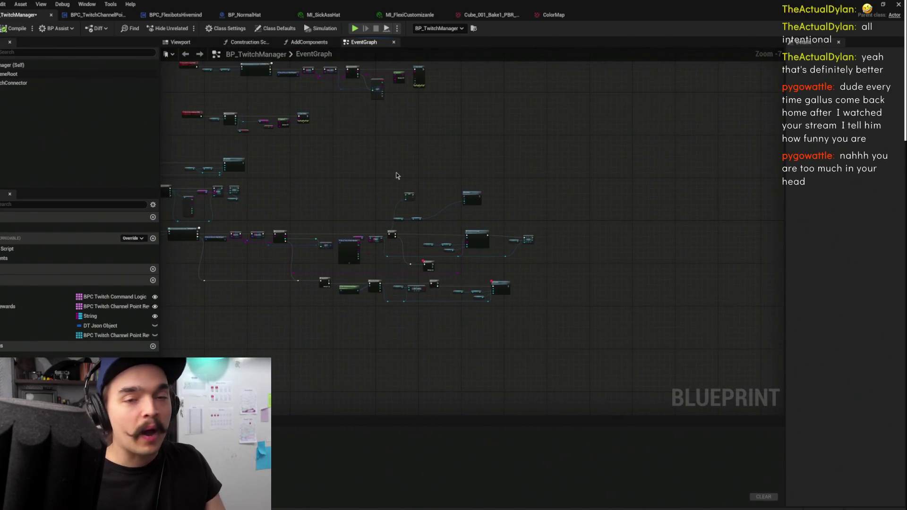
pyautogui.scroll(4, 396, 171)
pyautogui.scroll(1, 439, 201)
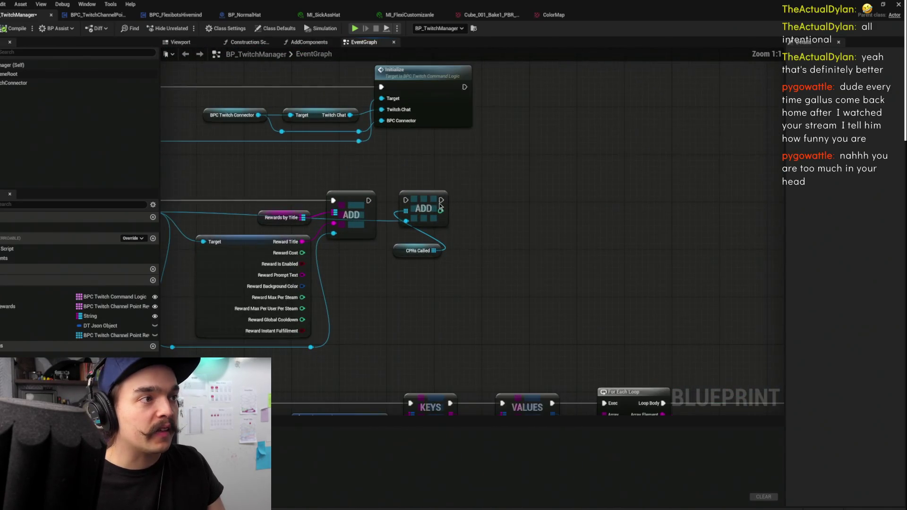
pyautogui.scroll(1, 442, 196)
pyautogui.moveTo(420, 204)
pyautogui.mouseDown()
pyautogui.moveTo(459, 199)
pyautogui.moveTo(446, 264)
pyautogui.mouseUp()
# - Review the FIND, For Each Loop and GET nodes of the reward loop
pyautogui.scroll(-4, 446, 260)
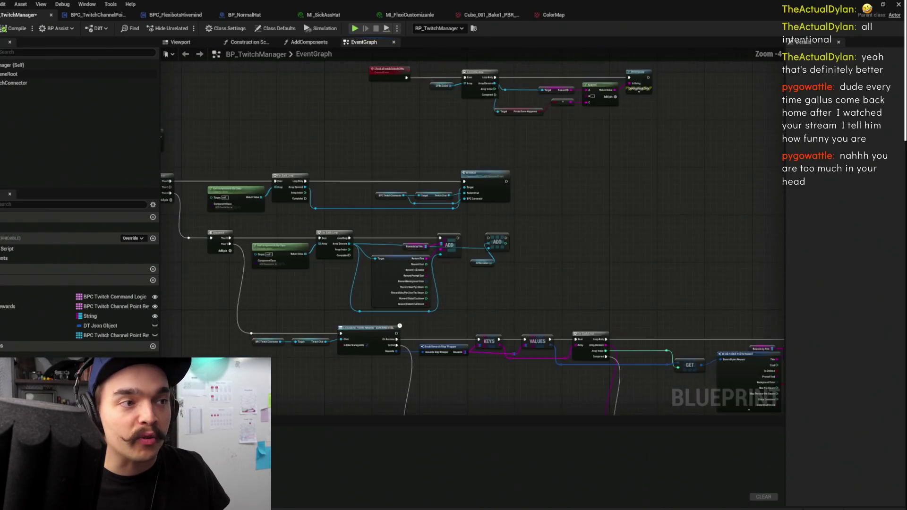
pyautogui.scroll(1, 250, 186)
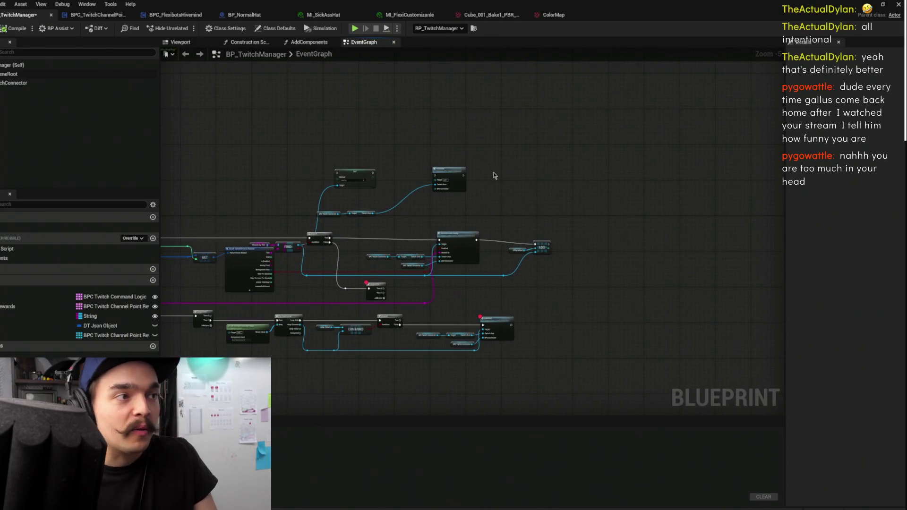
pyautogui.scroll(1, 494, 174)
pyautogui.moveTo(494, 174)
pyautogui.mouseDown()
pyautogui.moveTo(548, 160)
pyautogui.moveTo(547, 143)
pyautogui.mouseUp()
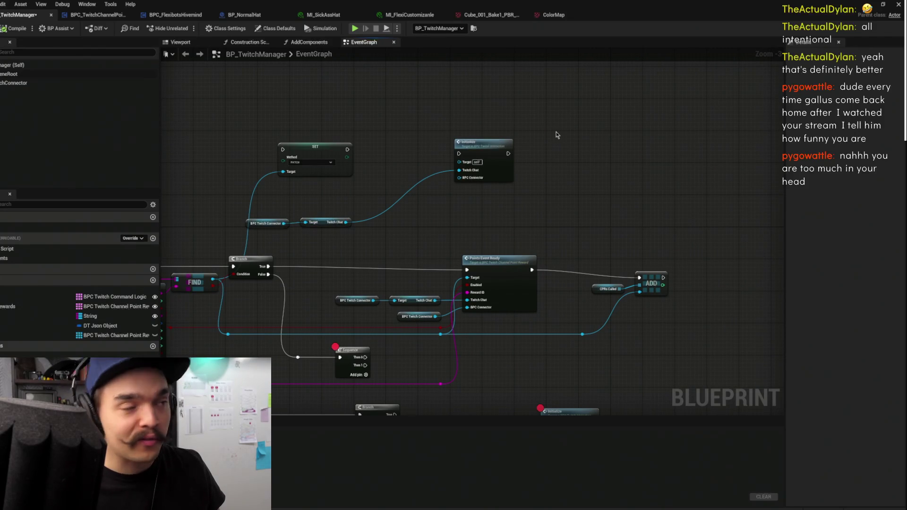
pyautogui.moveTo(442, 166); pyautogui.dragTo(699, 185)
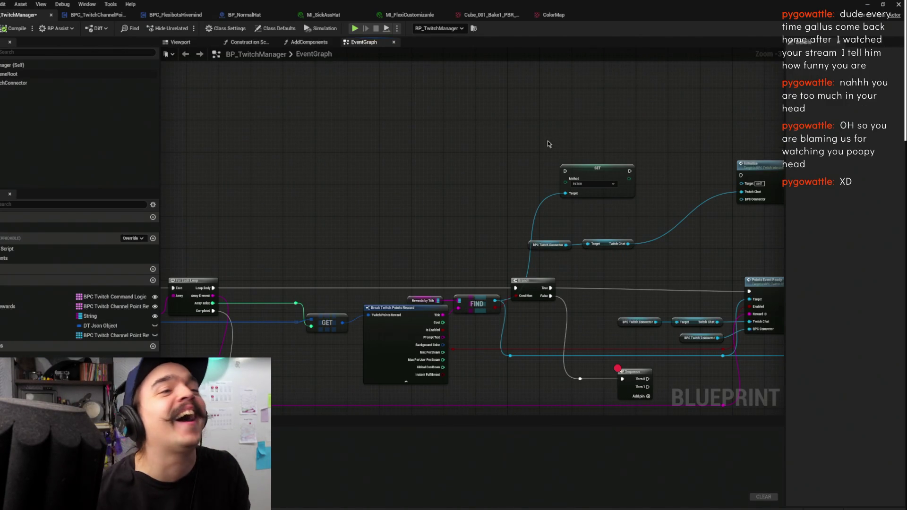
pyautogui.scroll(-3, 536, 121)
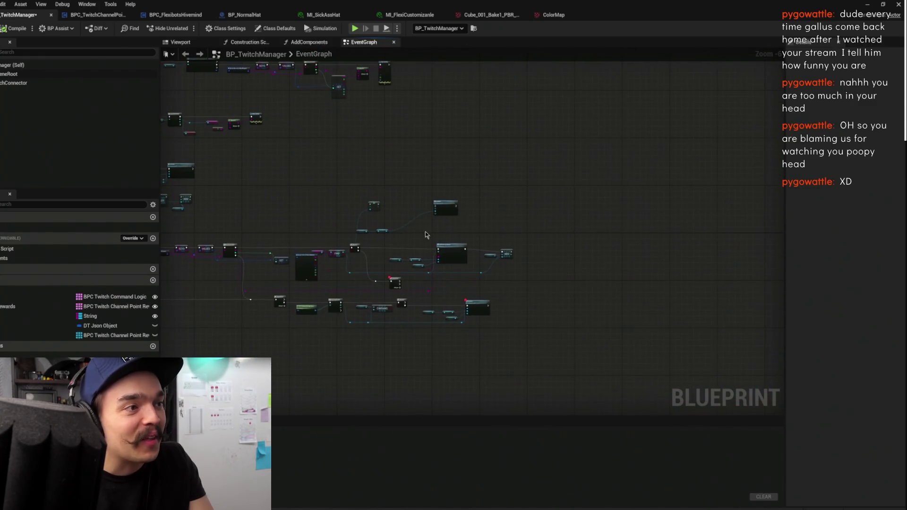
pyautogui.scroll(2, 482, 289)
pyautogui.scroll(-1, 552, 307)
pyautogui.rightClick(617, 319)
pyautogui.click(649, 264)
# - Review the custom event's loop and the Break Rewards Map Wrapper chain
pyautogui.scroll(2, 593, 218)
pyautogui.scroll(2, 592, 216)
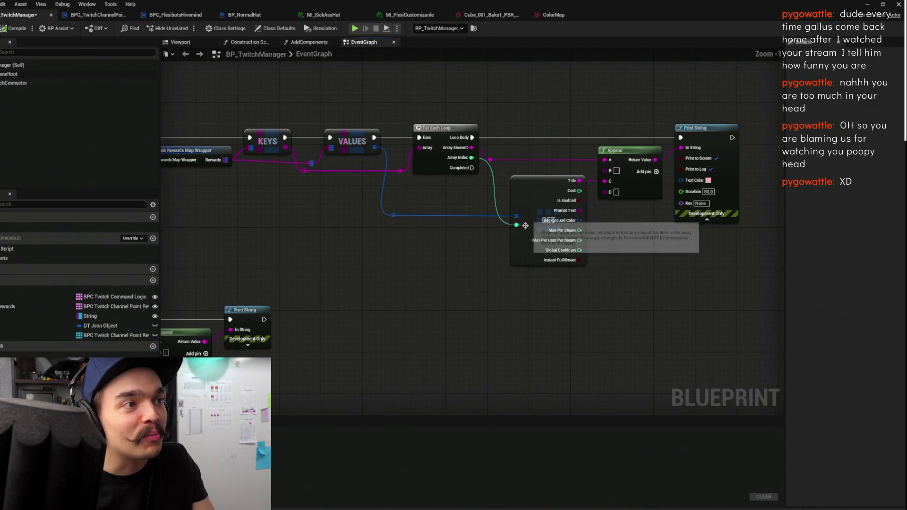
pyautogui.scroll(-2, 449, 252)
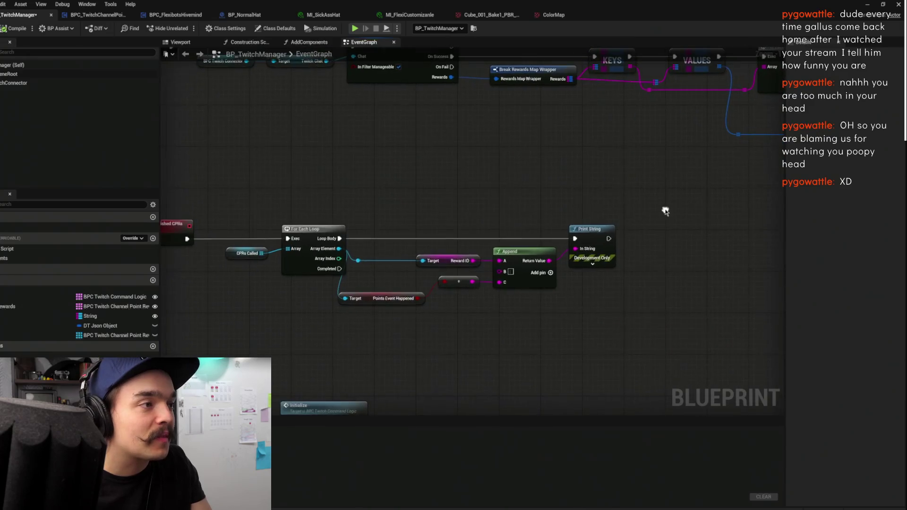
pyautogui.moveTo(658, 168)
pyautogui.mouseDown()
pyautogui.moveTo(555, 239)
pyautogui.moveTo(266, 228)
pyautogui.mouseUp()
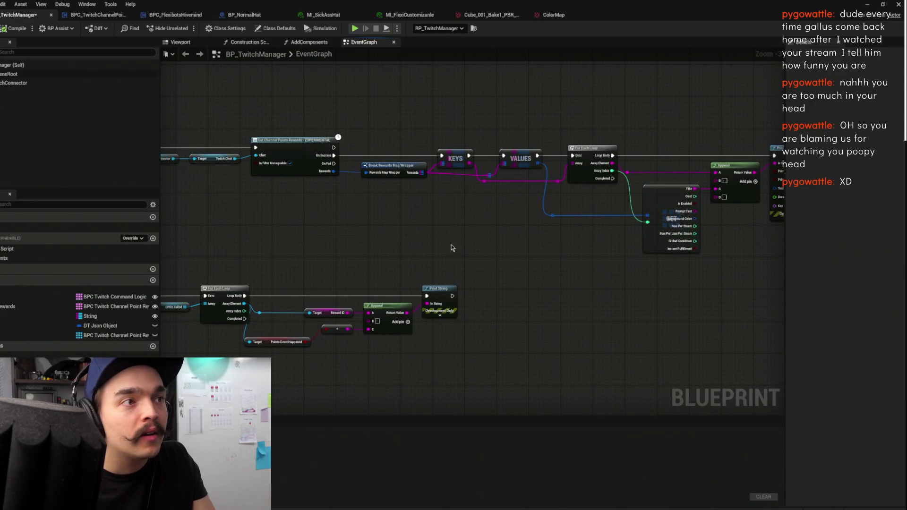
pyautogui.moveTo(598, 275); pyautogui.dragTo(486, 294)
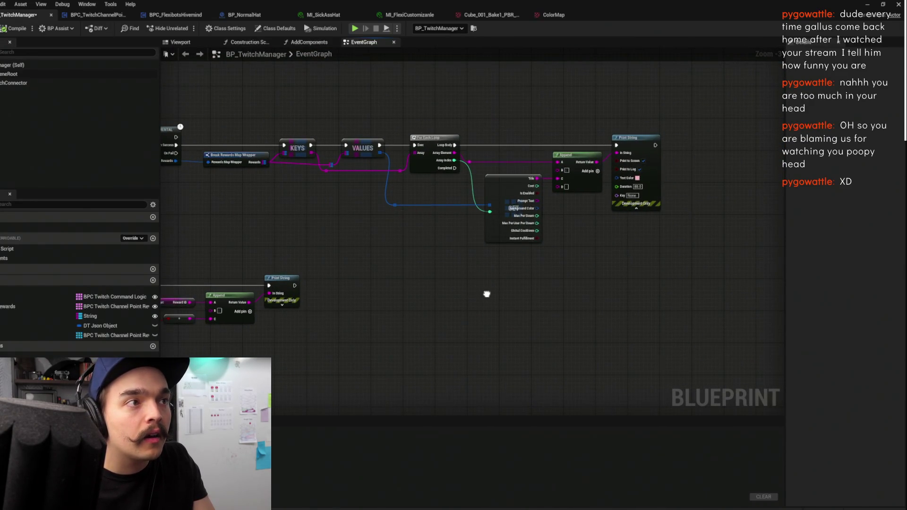
pyautogui.scroll(-4, 487, 293)
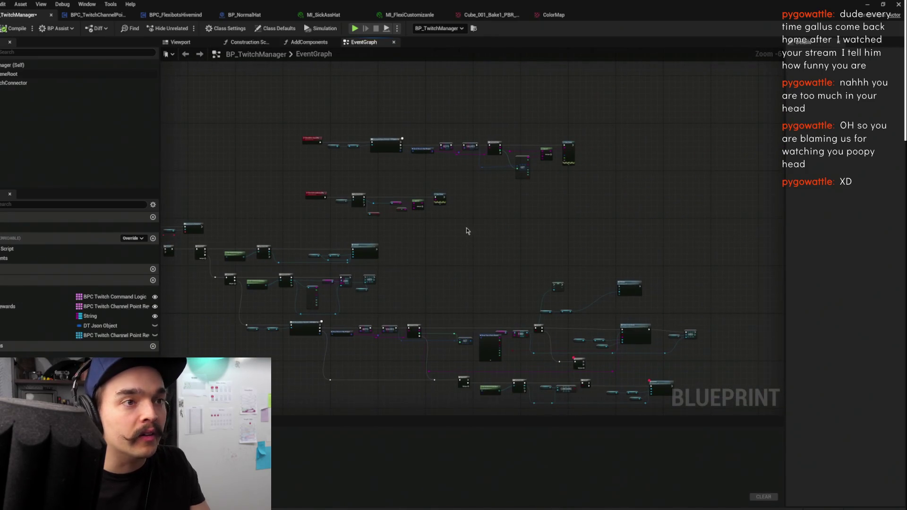
pyautogui.click(867, 5)
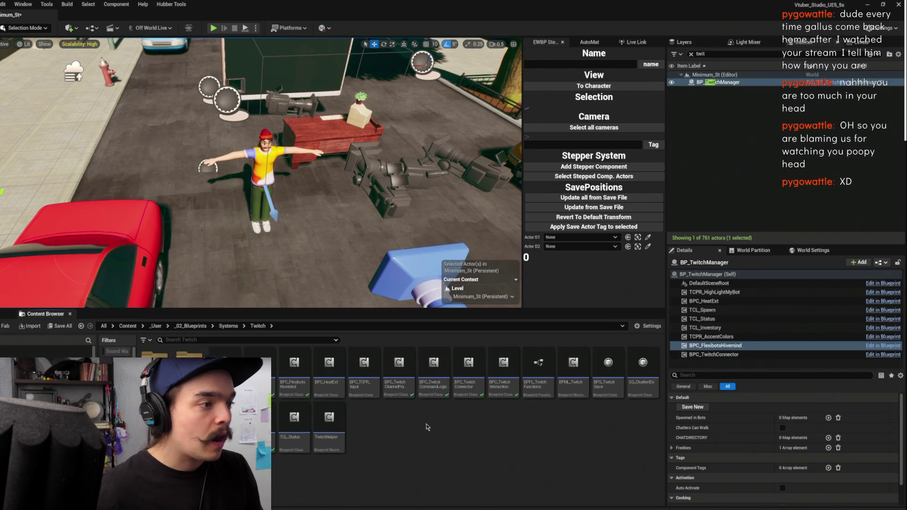
# - Create a new Blueprint class with BPC_TwitchCommandLogic as its parent
pyautogui.rightClick(397, 448)
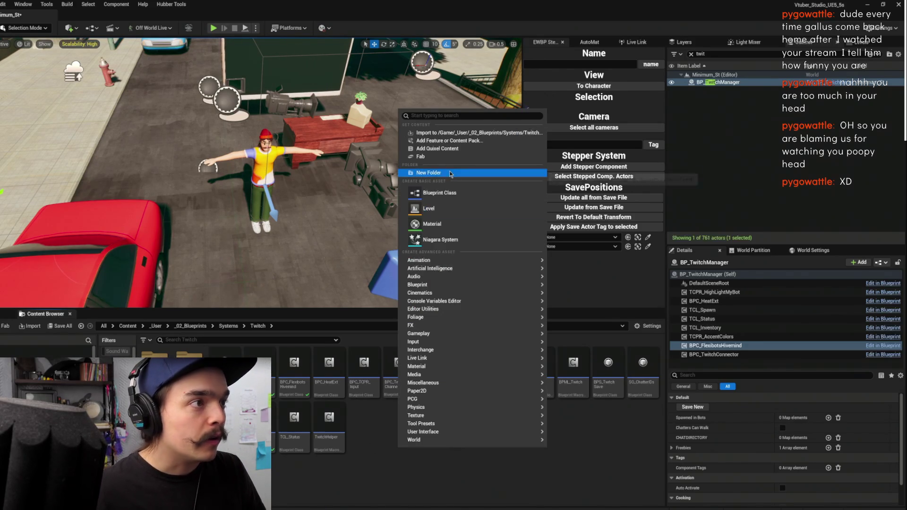
pyautogui.click(443, 192)
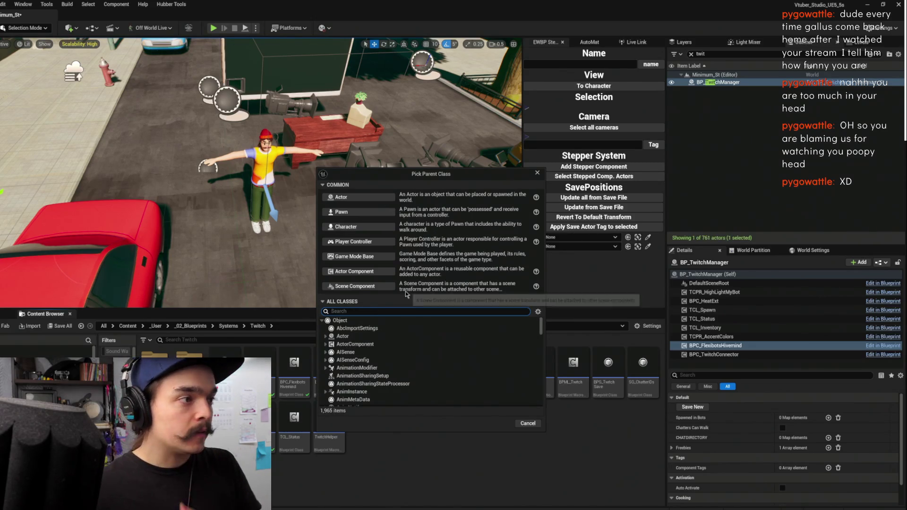
pyautogui.write('twitch comma')
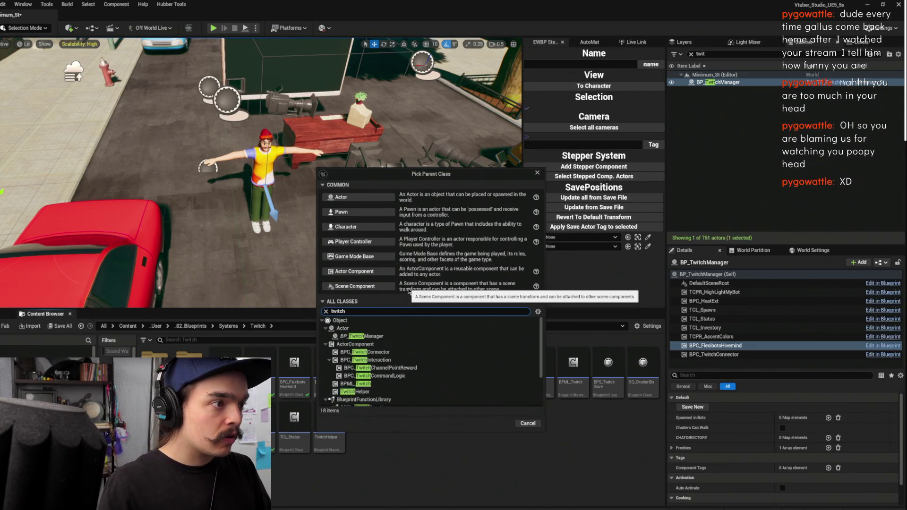
pyautogui.write('nd')
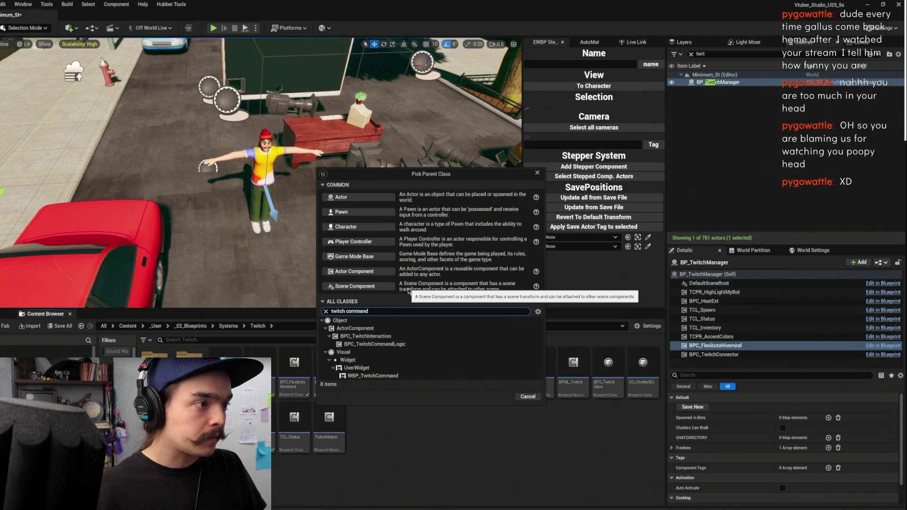
pyautogui.click(414, 345)
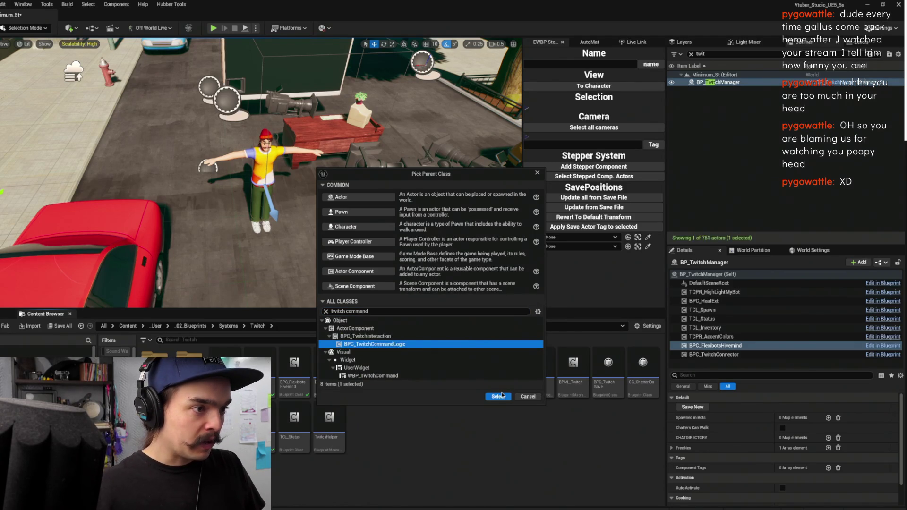
pyautogui.click(500, 396)
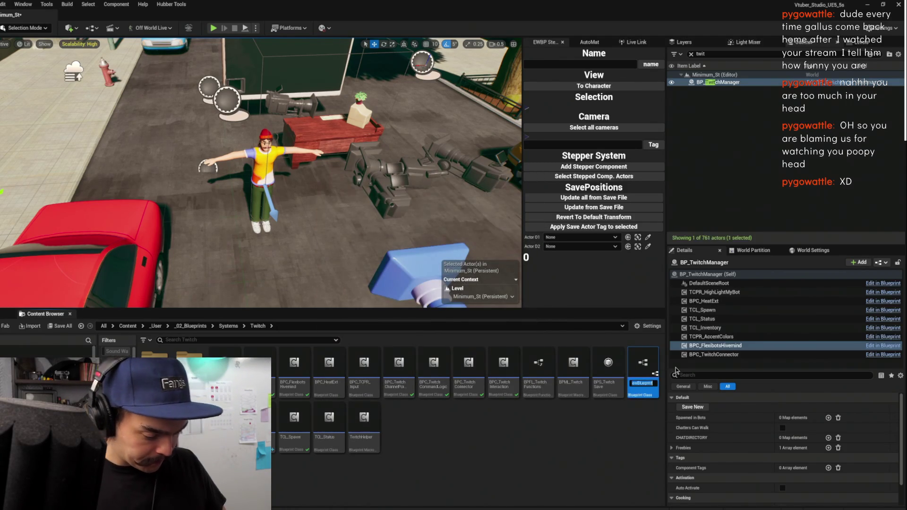
# - Name the new blueprint TCL_Wear and save it
pyautogui.write('TC')
pyautogui.press('BackSpace')
pyautogui.press('BackSpace')
pyautogui.write('L')
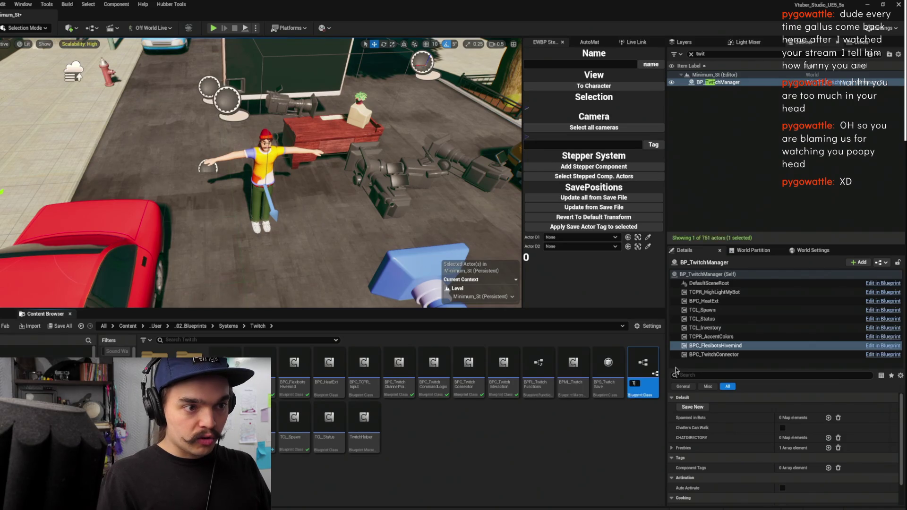
pyautogui.write('_')
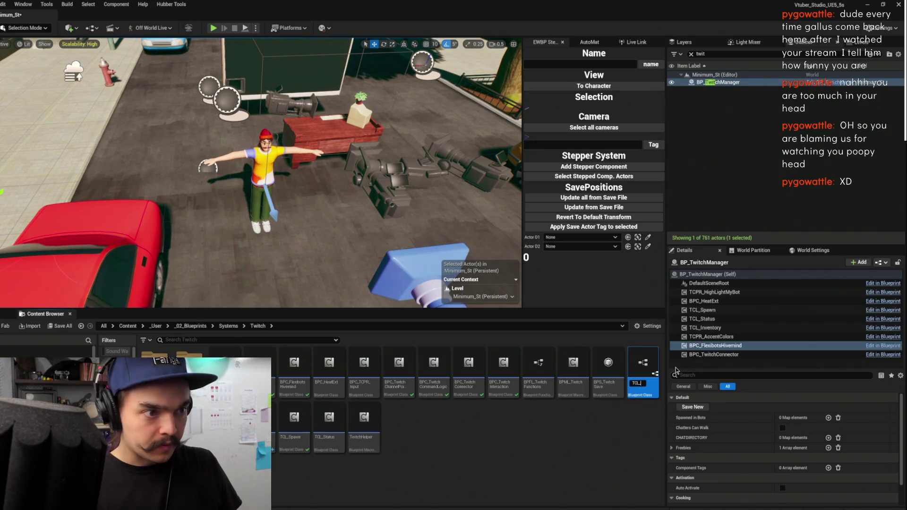
pyautogui.press('Escape')
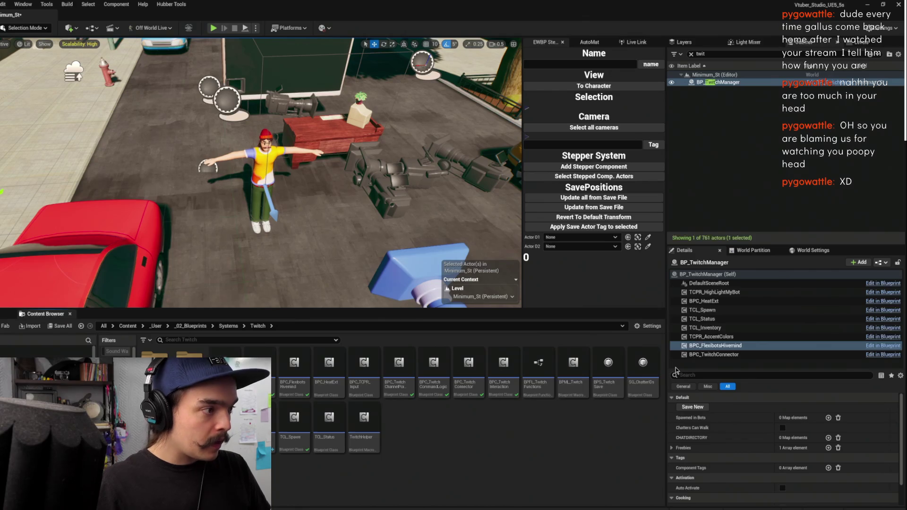
pyautogui.hotkey('ctrl', 's')
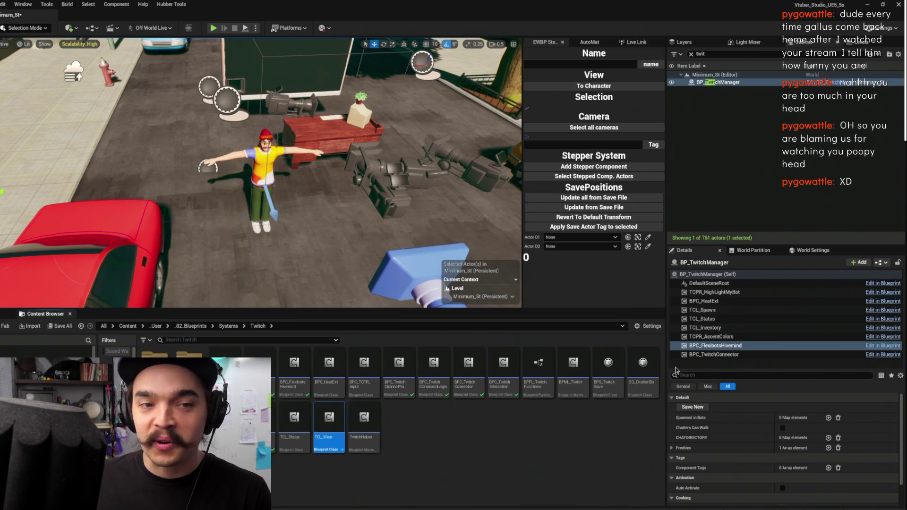
# - Open TCL_Wear for editing and save the pending BP_TwitchManager changes
pyautogui.doubleClick(341, 421)
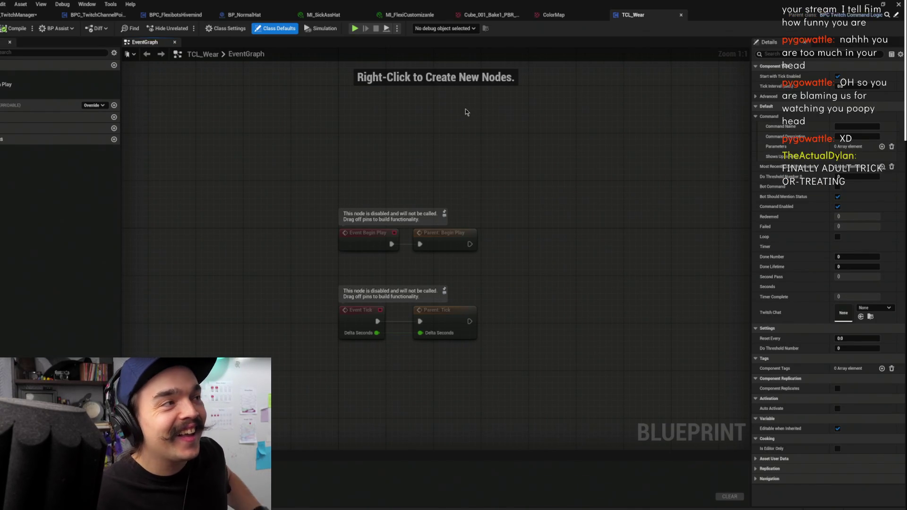
pyautogui.click(4, 15)
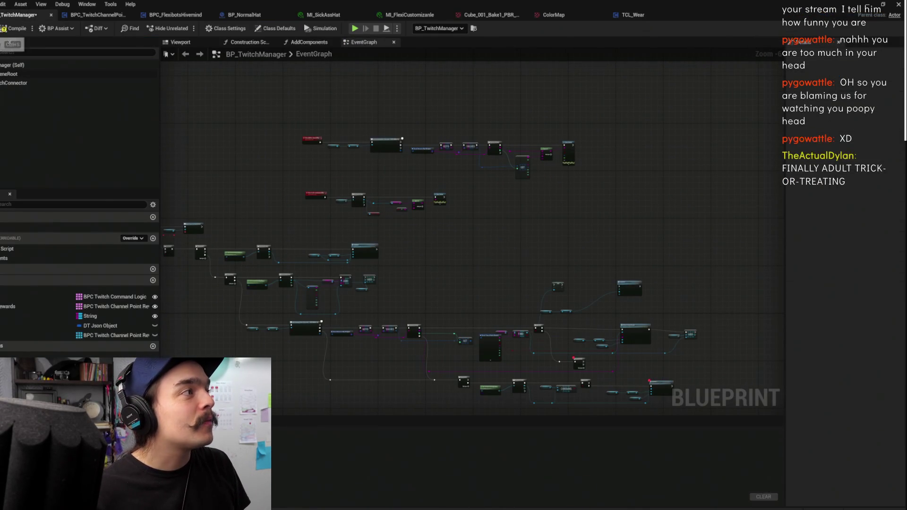
pyautogui.hotkey('ctrl', 's')
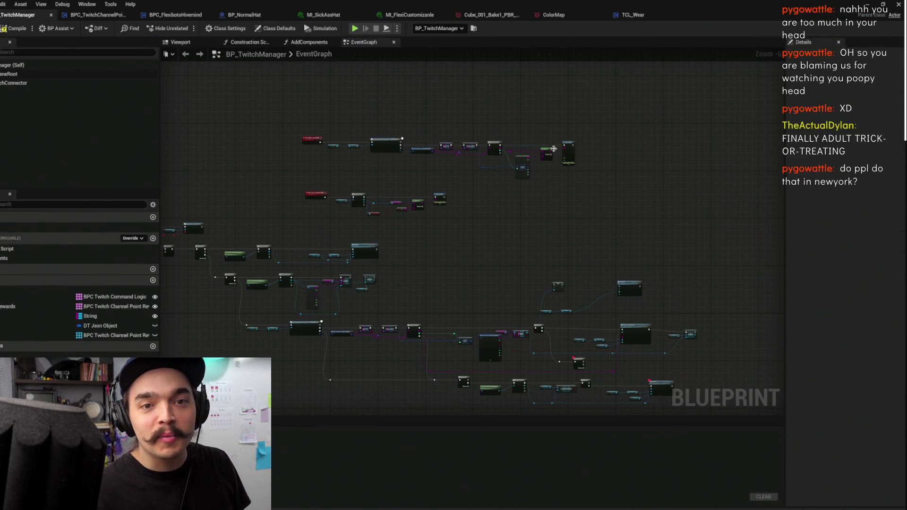
# - Move TCL_Wear's disabled Event Tick and Parent Tick nodes down-left
pyautogui.scroll(5, 561, 218)
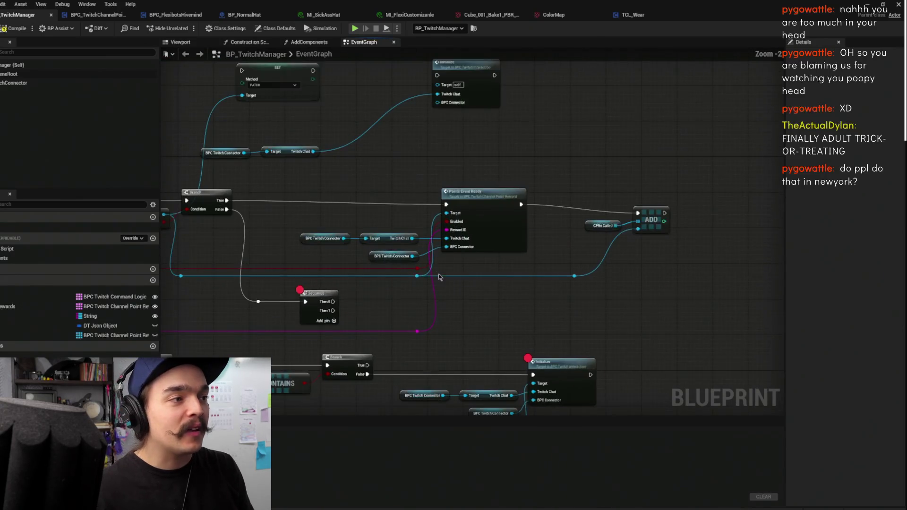
pyautogui.click(633, 14)
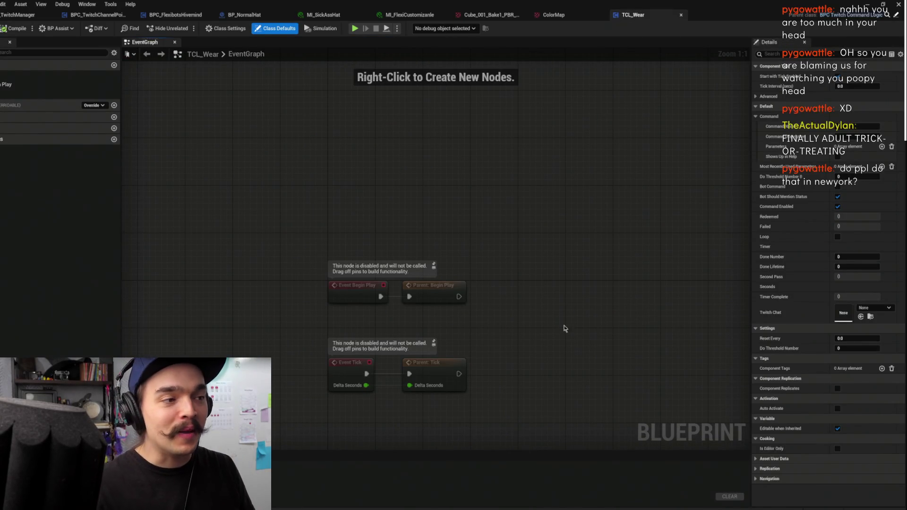
pyautogui.scroll(-1, 533, 311)
pyautogui.moveTo(514, 330); pyautogui.dragTo(586, 245)
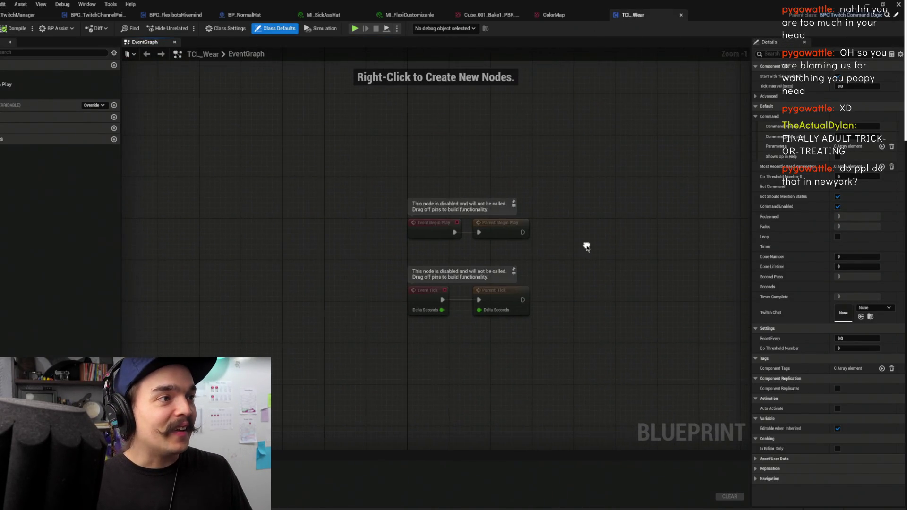
pyautogui.moveTo(428, 290); pyautogui.dragTo(386, 332)
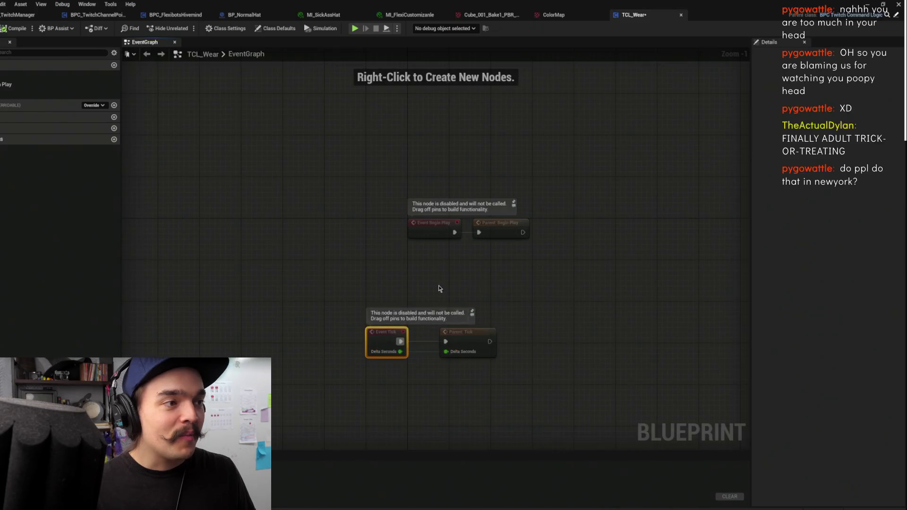
pyautogui.moveTo(602, 150); pyautogui.dragTo(512, 162)
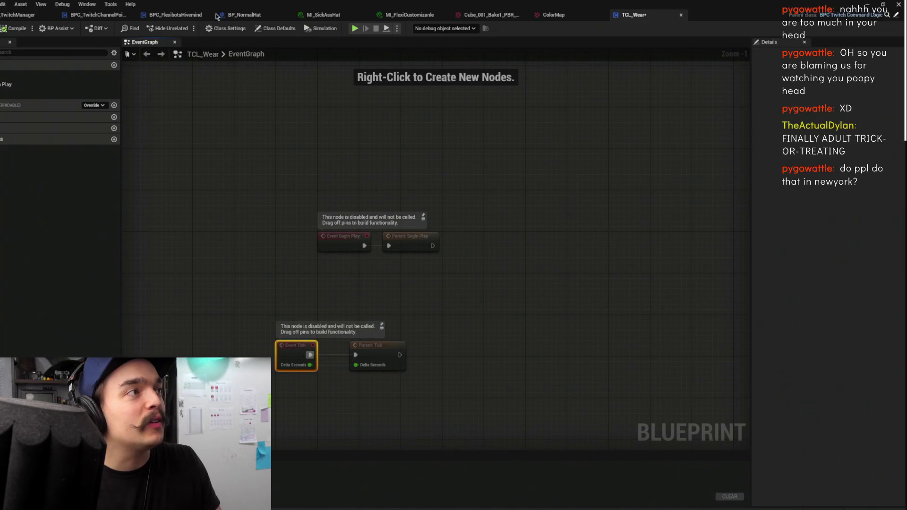
pyautogui.click(20, 15)
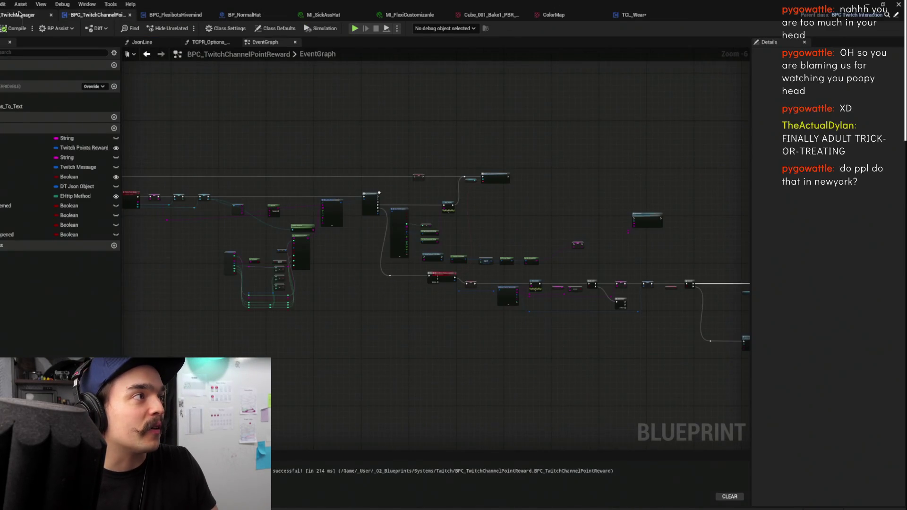
# - Switch to BPC_TwitchChannelPointReward and save it
pyautogui.moveTo(417, 285); pyautogui.dragTo(461, 243)
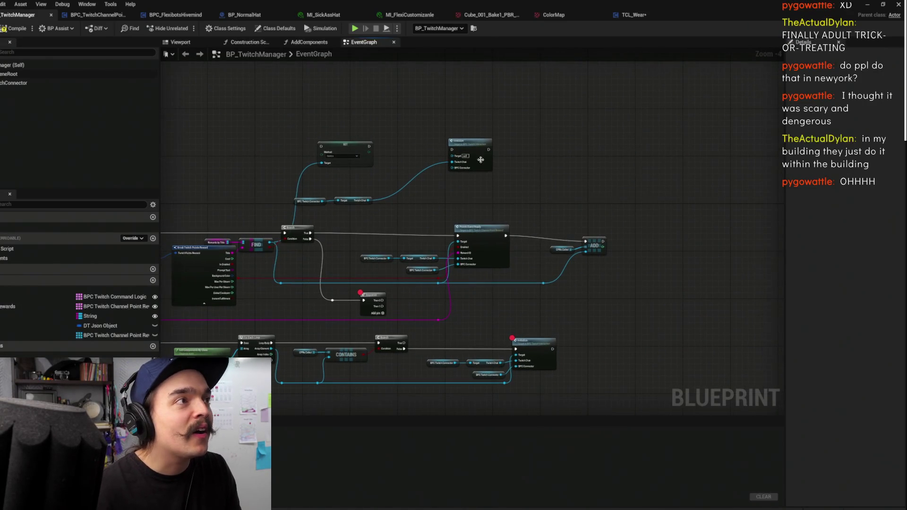
pyautogui.scroll(-3, 546, 161)
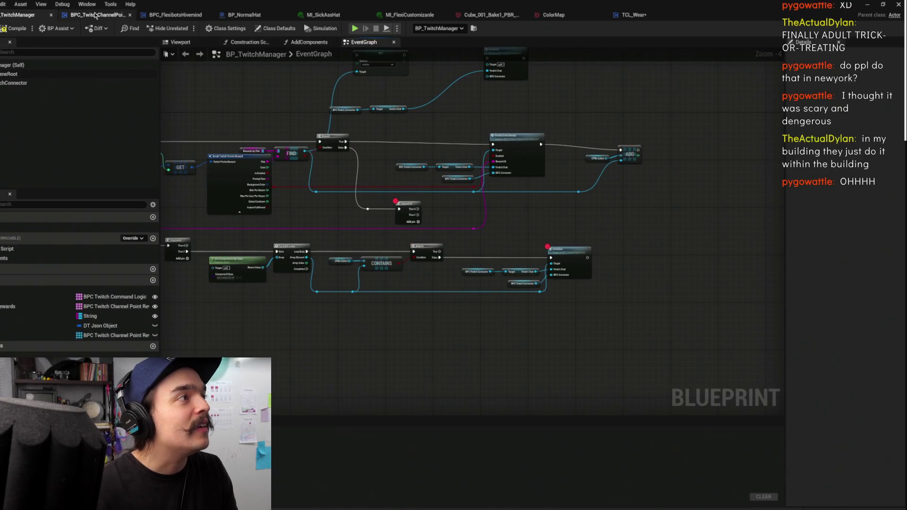
pyautogui.click(96, 15)
pyautogui.hotkey('ctrl', 's')
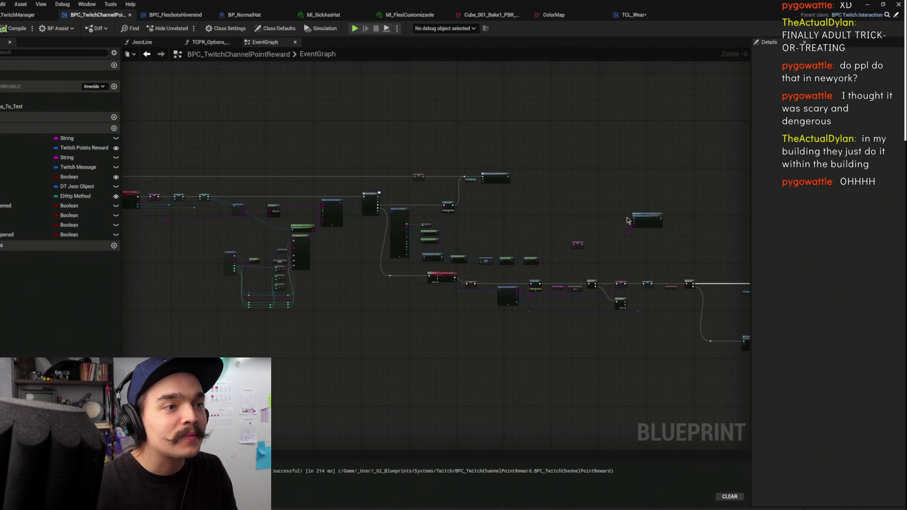
# - Survey the reward graph's Branch, SET, Break Twitch Points Event, Print String and GET nodes
pyautogui.scroll(3, 566, 210)
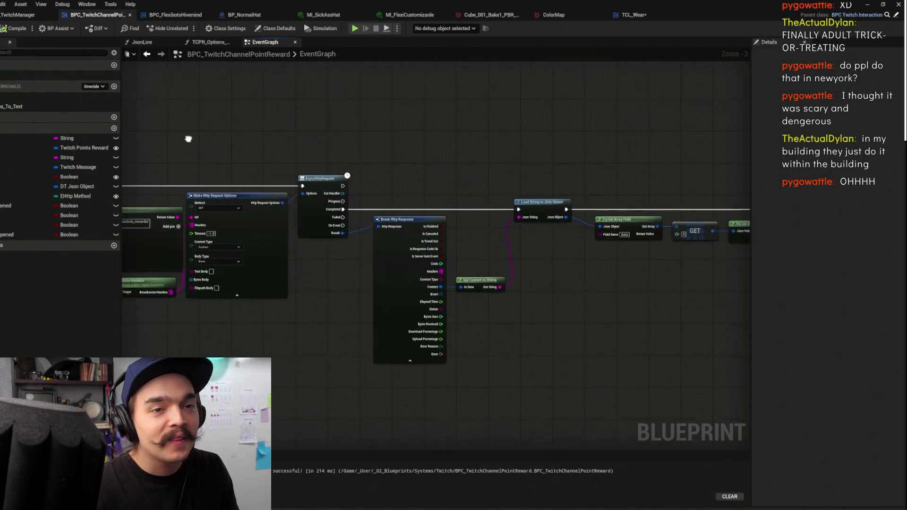
pyautogui.moveTo(371, 169); pyautogui.dragTo(220, 150)
pyautogui.scroll(-1, 520, 156)
pyautogui.moveTo(453, 152); pyautogui.dragTo(700, 131)
pyautogui.moveTo(468, 213); pyautogui.dragTo(597, 244)
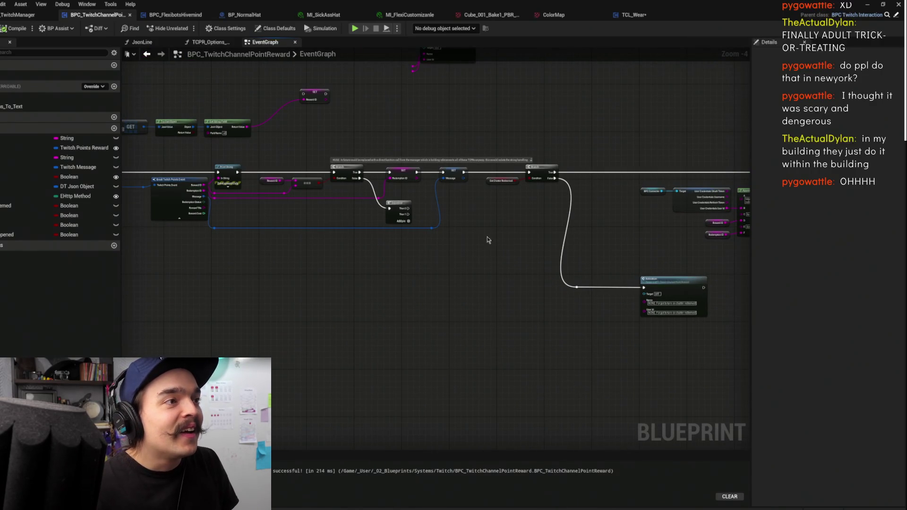
pyautogui.moveTo(495, 238)
pyautogui.mouseDown()
pyautogui.moveTo(550, 251)
pyautogui.moveTo(568, 291)
pyautogui.mouseUp()
pyautogui.moveTo(401, 185)
pyautogui.mouseDown()
pyautogui.moveTo(407, 204)
pyautogui.moveTo(472, 268)
pyautogui.mouseUp()
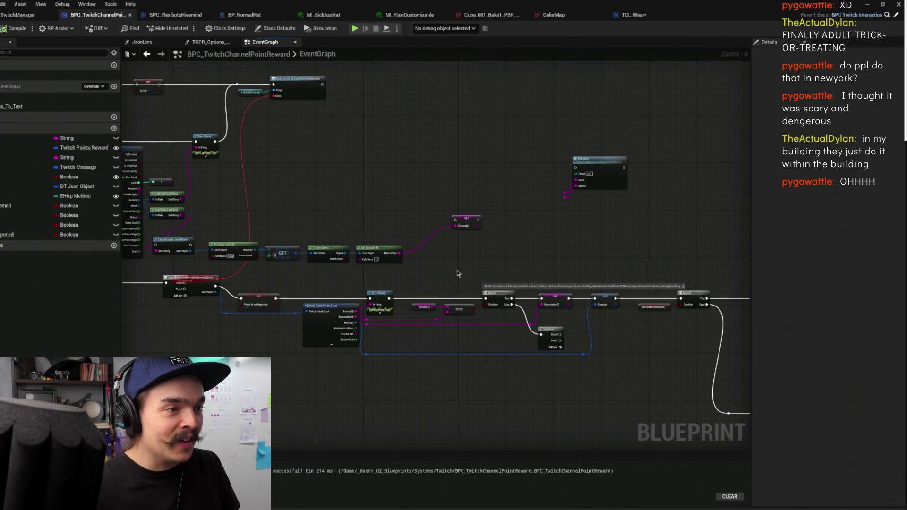
pyautogui.scroll(-2, 456, 264)
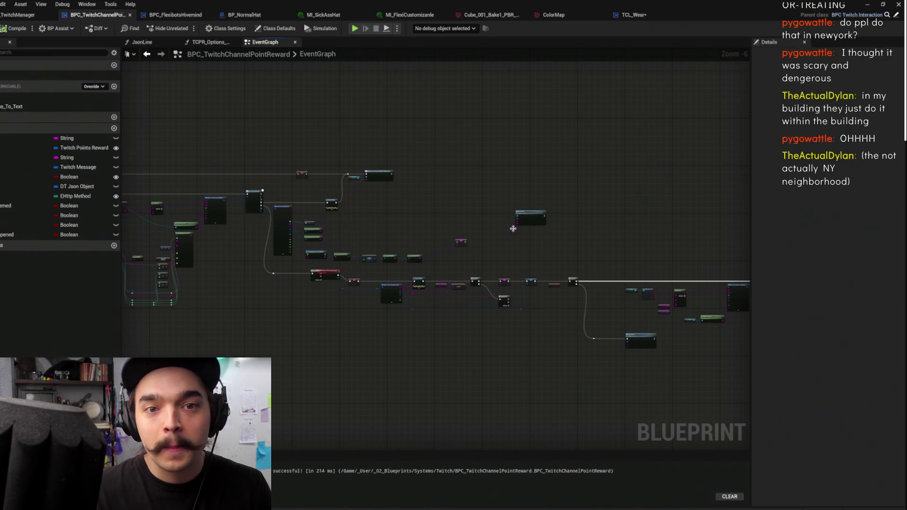
pyautogui.scroll(-1, 519, 236)
pyautogui.moveTo(520, 236); pyautogui.dragTo(463, 243)
pyautogui.scroll(2, 463, 244)
# - Move the reroute knot feeding Activation's Name and User Id pins left and save
pyautogui.moveTo(442, 209); pyautogui.dragTo(496, 265)
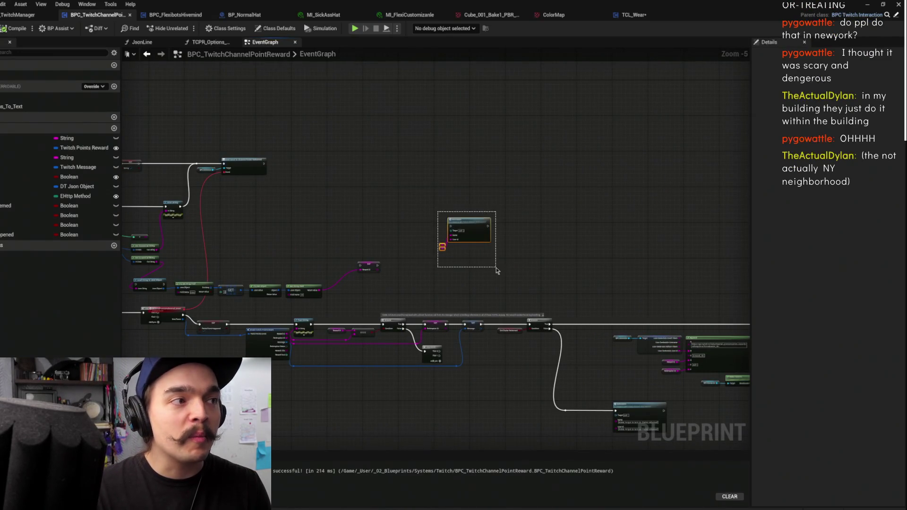
pyautogui.scroll(2, 473, 252)
pyautogui.click(418, 244)
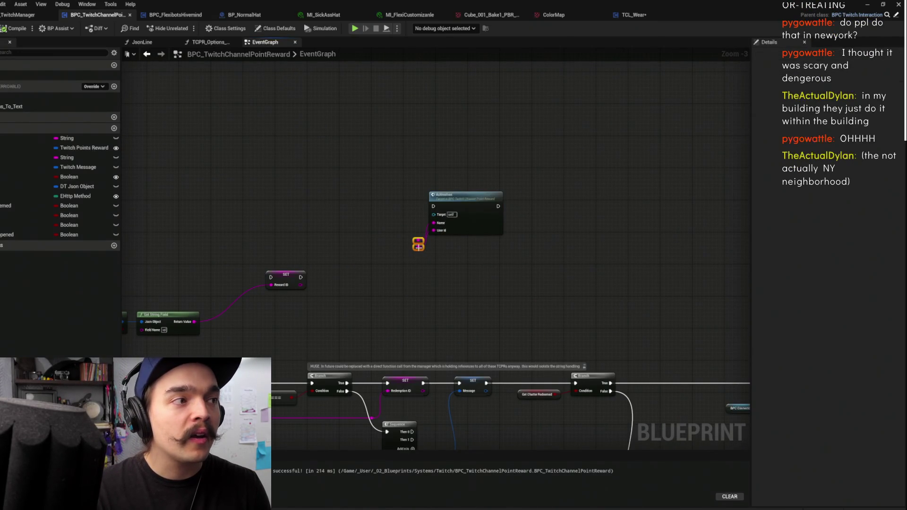
pyautogui.moveTo(418, 244); pyautogui.dragTo(384, 231)
pyautogui.click(445, 252)
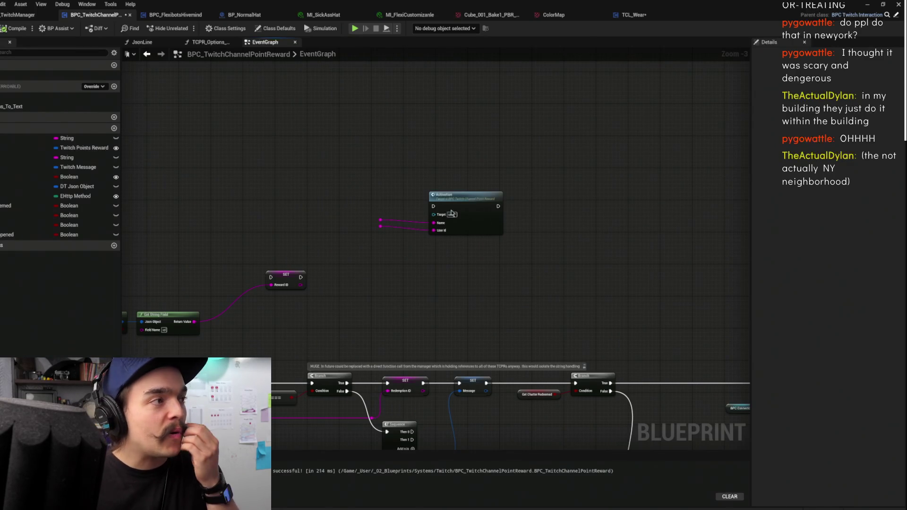
pyautogui.moveTo(470, 218); pyautogui.dragTo(523, 225)
pyautogui.hotkey('ctrl', 's')
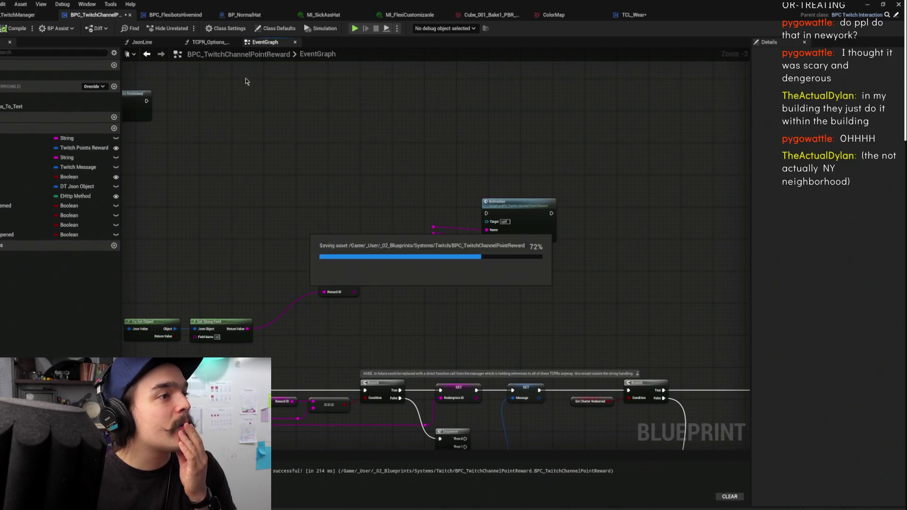
pyautogui.moveTo(310, 114)
pyautogui.mouseDown()
pyautogui.moveTo(466, 162)
pyautogui.moveTo(651, 180)
pyautogui.mouseUp()
pyautogui.scroll(-3, 528, 201)
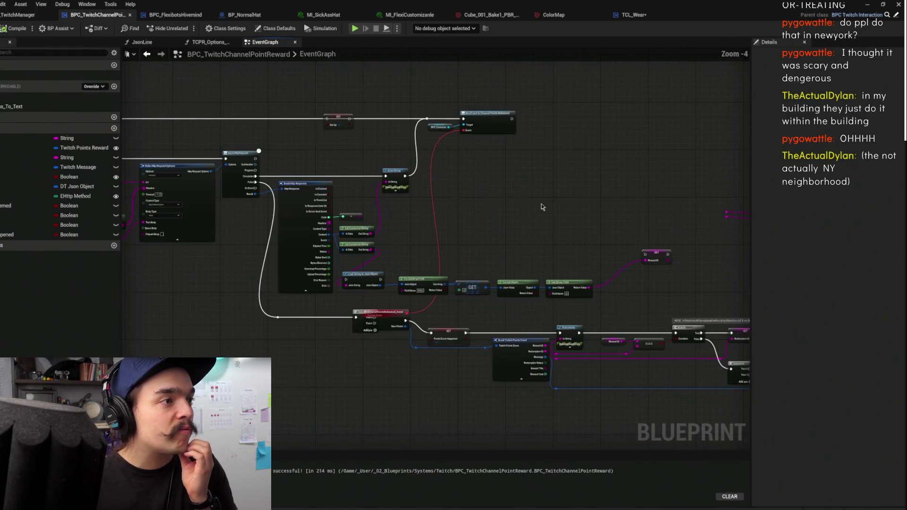
pyautogui.moveTo(474, 278)
pyautogui.mouseDown()
pyautogui.moveTo(506, 193)
pyautogui.moveTo(436, 230)
pyautogui.mouseUp()
pyautogui.moveTo(344, 253); pyautogui.dragTo(293, 364)
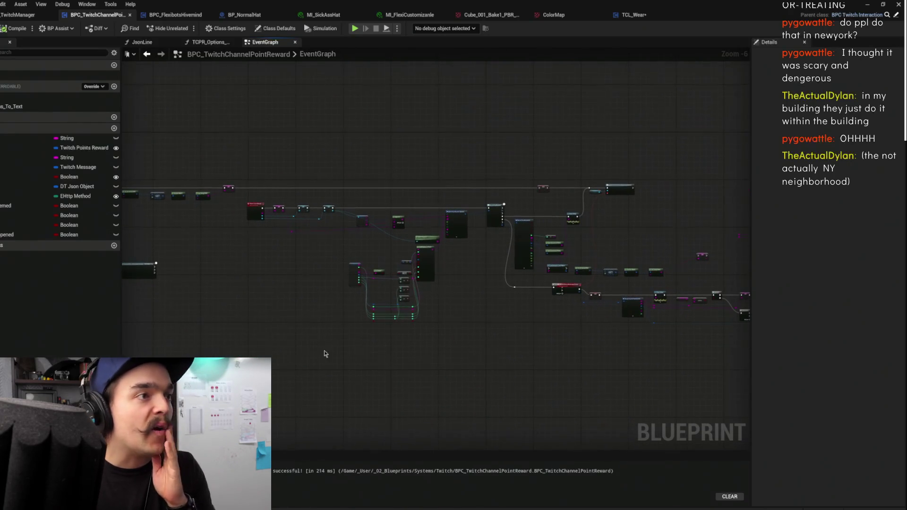
# - In BPC_FlexibotsHivemind, go through Spawn In to the ADdHat function
pyautogui.click(170, 17)
pyautogui.moveTo(304, 223); pyautogui.dragTo(625, 183)
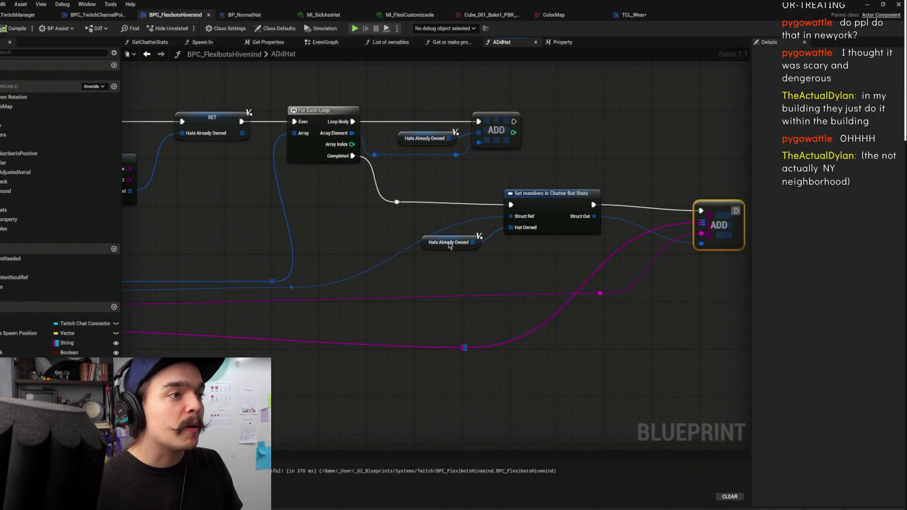
pyautogui.moveTo(461, 247); pyautogui.dragTo(455, 260)
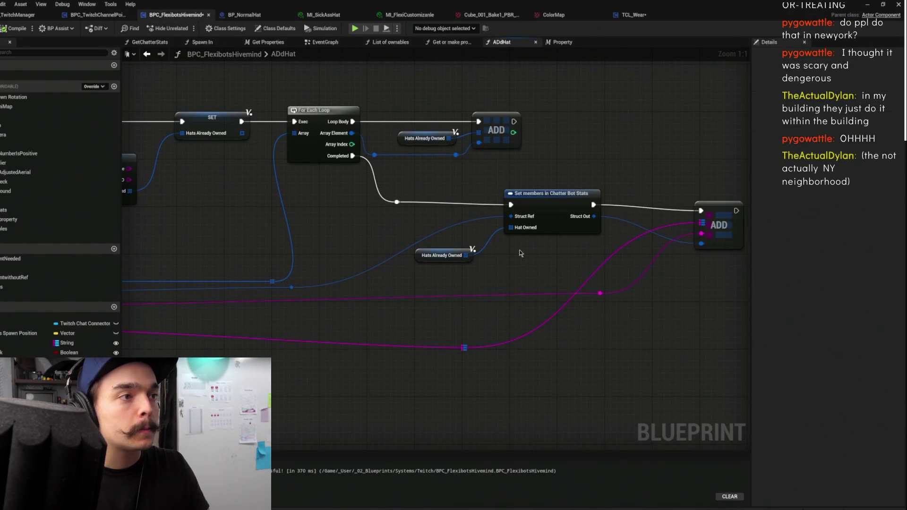
pyautogui.moveTo(442, 204); pyautogui.dragTo(530, 201)
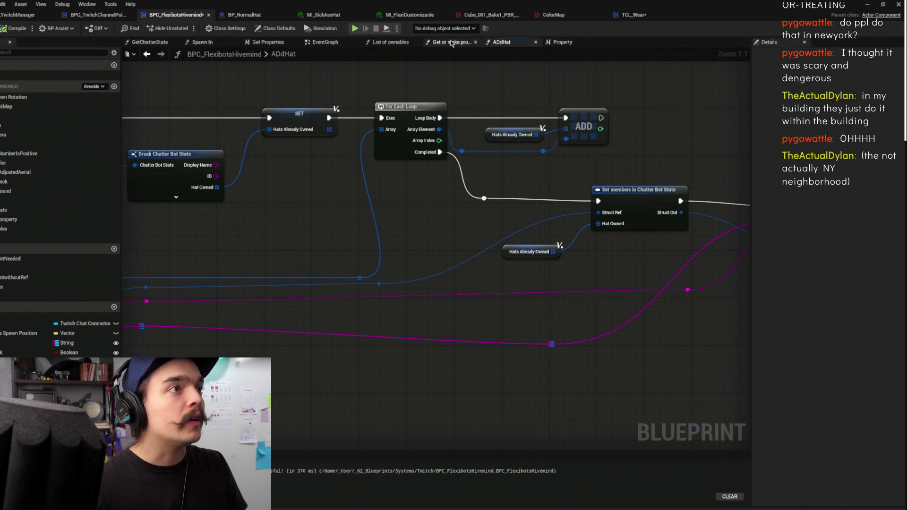
pyautogui.click(391, 42)
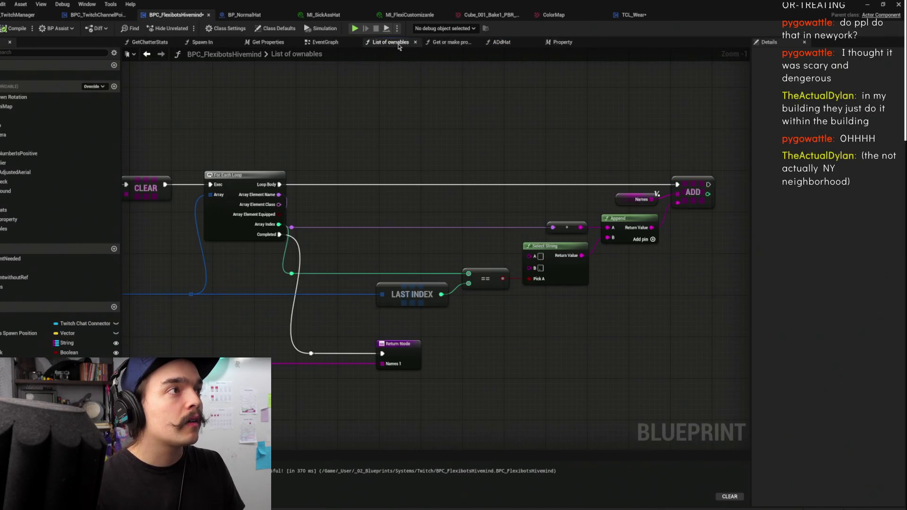
pyautogui.click(325, 43)
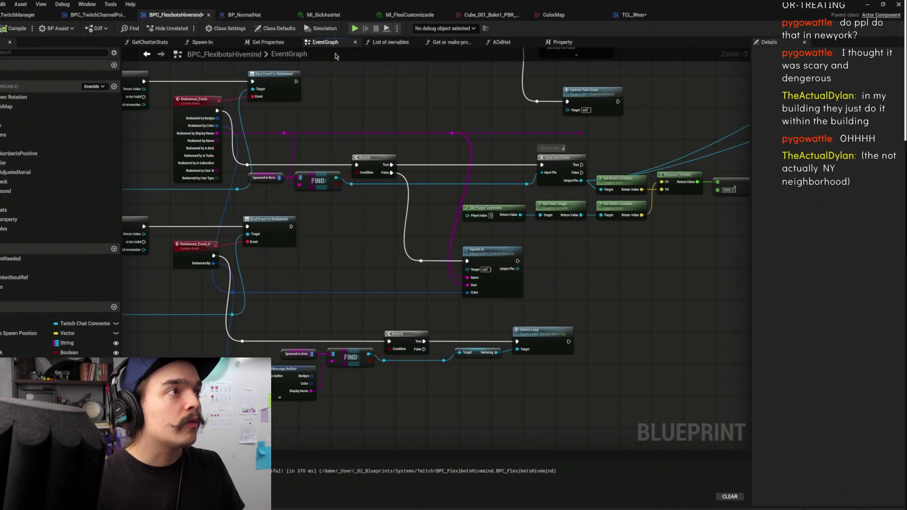
pyautogui.doubleClick(501, 261)
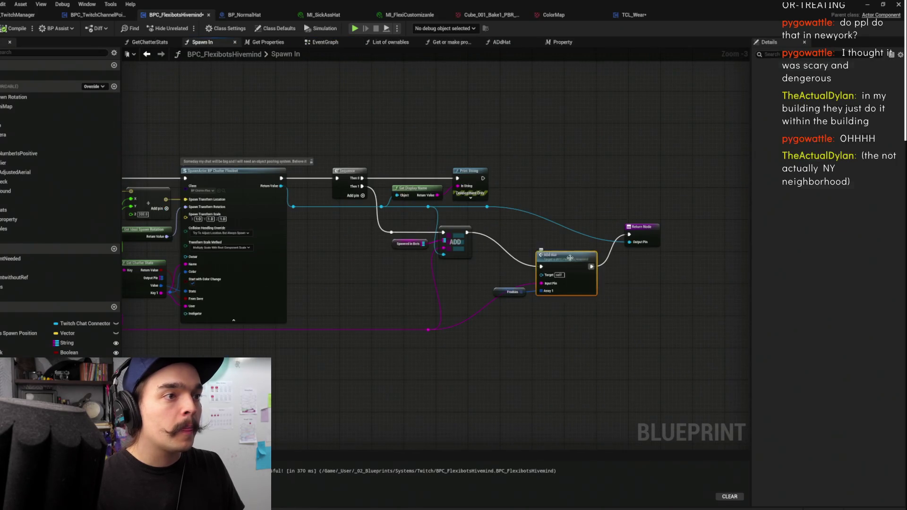
pyautogui.doubleClick(574, 258)
# - Disconnect and delete the old ADD node in ADdHat's loop
pyautogui.moveTo(512, 148); pyautogui.dragTo(568, 131)
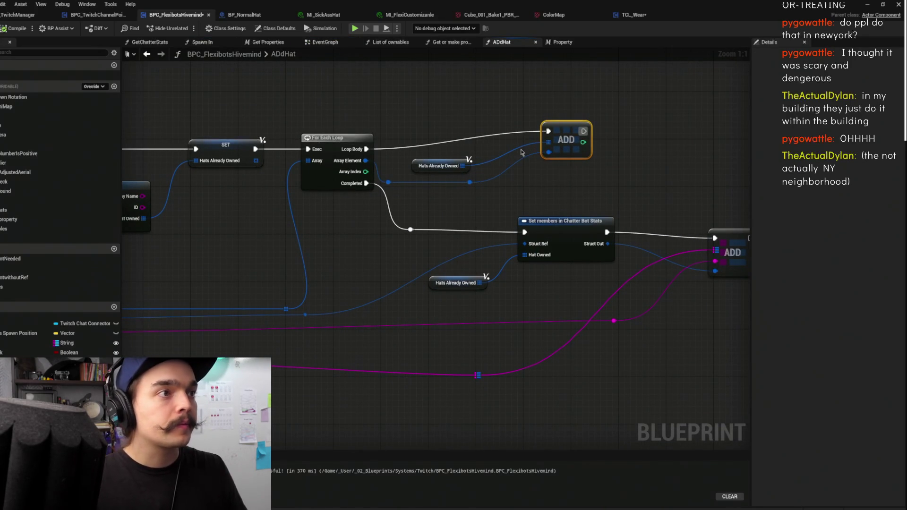
pyautogui.keyDown('alt'); pyautogui.click(548, 152); pyautogui.keyUp('alt')
pyautogui.keyDown('alt'); pyautogui.click(548, 142); pyautogui.keyUp('alt')
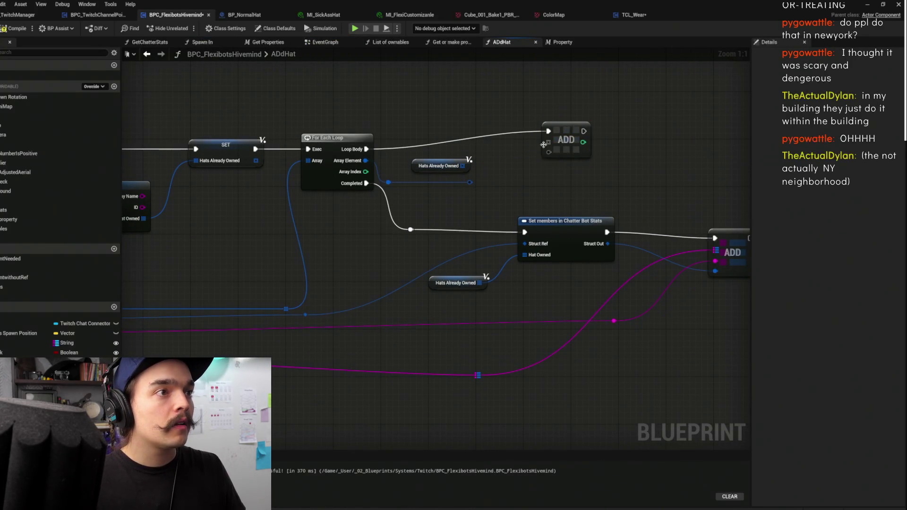
pyautogui.click(571, 139)
pyautogui.press('Delete')
# - Add an AddUnique on Hats Already Owned fed by the loop element, then compile
pyautogui.moveTo(462, 166); pyautogui.dragTo(524, 128)
pyautogui.write('addu')
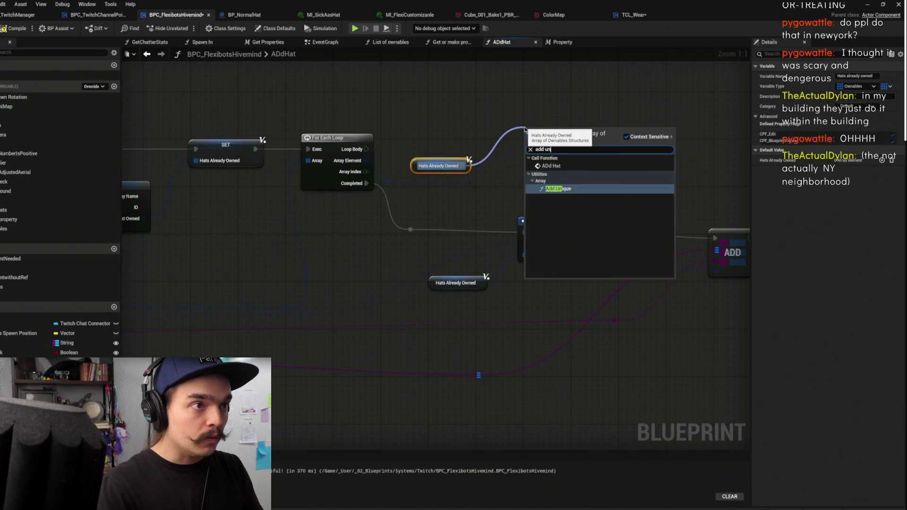
pyautogui.press('Return')
pyautogui.moveTo(367, 149); pyautogui.dragTo(531, 138)
pyautogui.moveTo(468, 182); pyautogui.dragTo(531, 158)
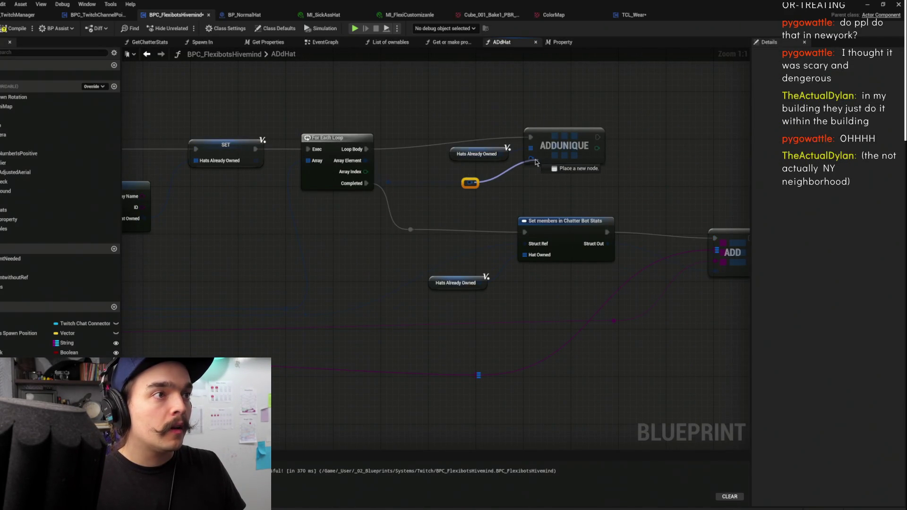
pyautogui.click(17, 28)
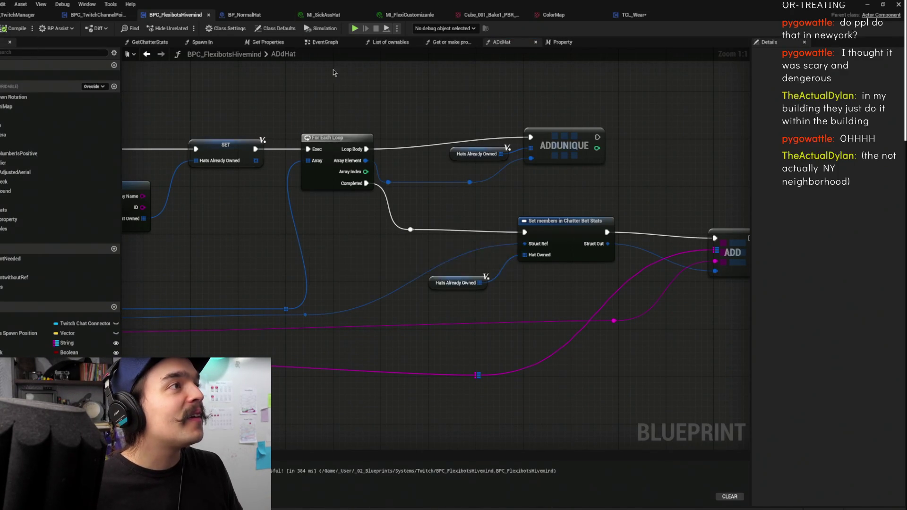
# - Inspect the main event graph around the Bind Event to Redeemed node and its three reroute nodes
pyautogui.click(326, 43)
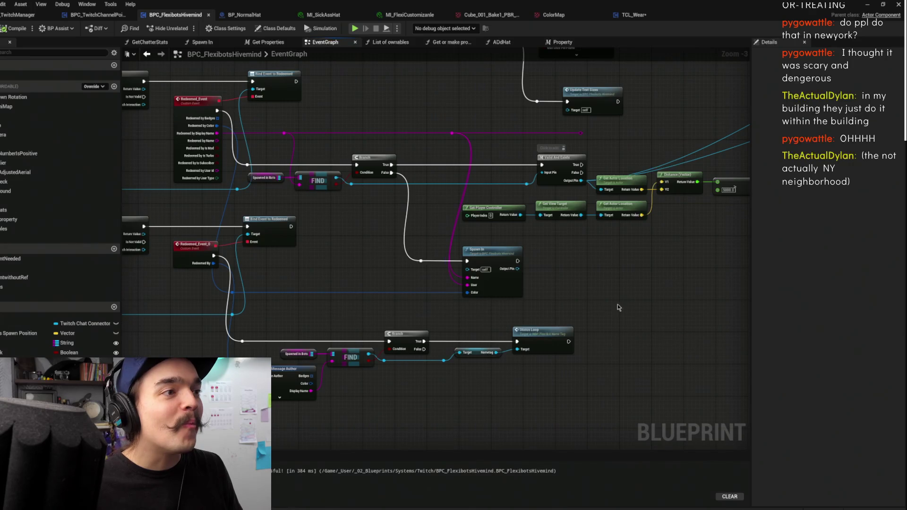
pyautogui.scroll(-2, 506, 199)
pyautogui.scroll(1, 478, 230)
pyautogui.click(478, 230)
pyautogui.moveTo(548, 245); pyautogui.dragTo(471, 242)
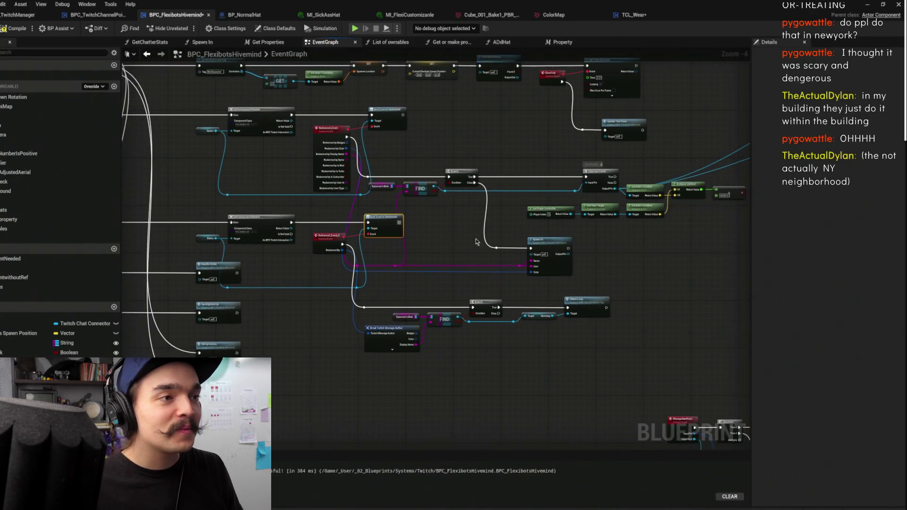
pyautogui.scroll(1, 461, 234)
pyautogui.scroll(1, 407, 244)
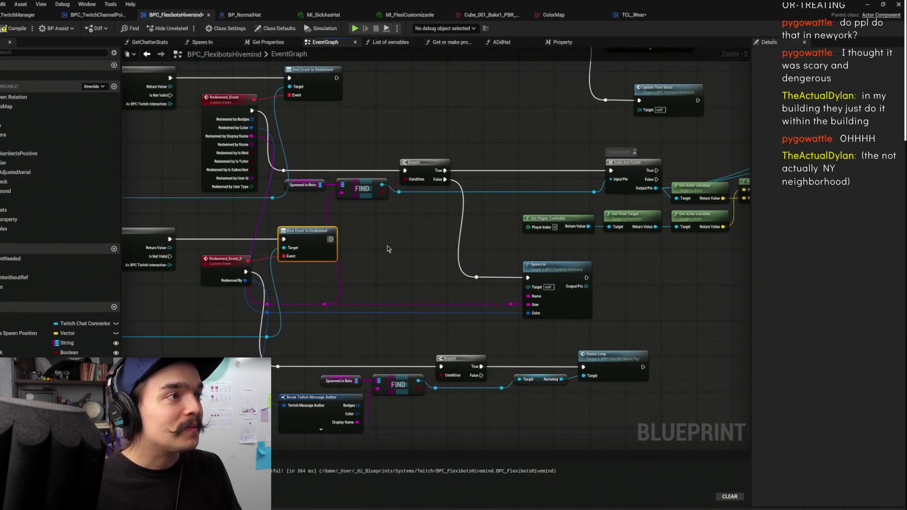
pyautogui.moveTo(387, 249); pyautogui.dragTo(449, 262)
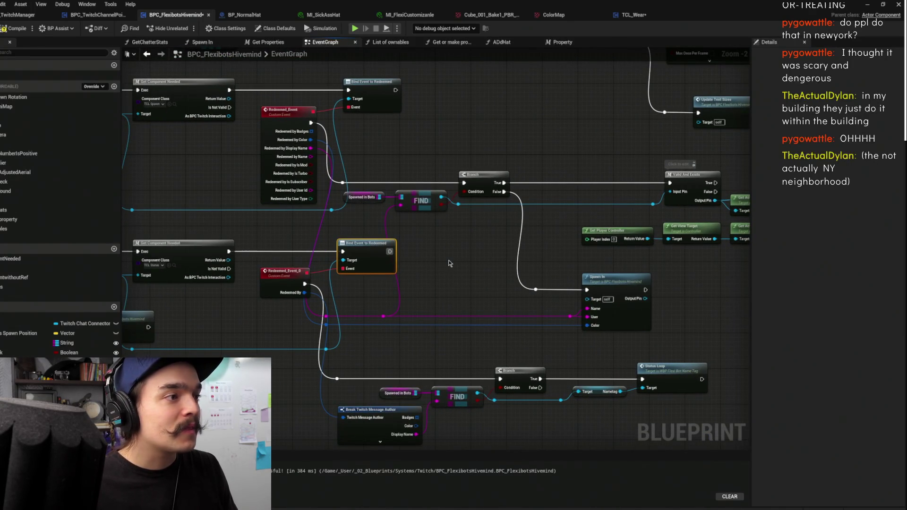
pyautogui.moveTo(398, 310)
pyautogui.mouseDown()
pyautogui.moveTo(327, 327)
pyautogui.moveTo(361, 311)
pyautogui.moveTo(438, 240)
pyautogui.mouseUp()
pyautogui.scroll(-2, 451, 282)
# - Survey the remaining node clusters from afar, then bring up TCL_Wear's graph with its disabled BeginPlay and Tick nodes
pyautogui.moveTo(451, 283)
pyautogui.mouseDown()
pyautogui.moveTo(344, 234)
pyautogui.moveTo(508, 194)
pyautogui.moveTo(548, 251)
pyautogui.moveTo(446, 270)
pyautogui.moveTo(670, 318)
pyautogui.moveTo(579, 268)
pyautogui.moveTo(535, 305)
pyautogui.moveTo(440, 42)
pyautogui.mouseUp()
pyautogui.scroll(-1, 548, 251)
pyautogui.scroll(-2, 433, 152)
pyautogui.moveTo(433, 151)
pyautogui.mouseDown()
pyautogui.moveTo(603, 361)
pyautogui.moveTo(618, 362)
pyautogui.moveTo(443, 315)
pyautogui.moveTo(737, 314)
pyautogui.moveTo(567, 283)
pyautogui.moveTo(425, 213)
pyautogui.mouseUp()
pyautogui.scroll(-2, 152, 229)
pyautogui.moveTo(152, 228)
pyautogui.mouseDown()
pyautogui.moveTo(340, 182)
pyautogui.moveTo(386, 206)
pyautogui.moveTo(449, 172)
pyautogui.moveTo(750, 189)
pyautogui.mouseUp()
pyautogui.moveTo(547, 299); pyautogui.dragTo(646, 366)
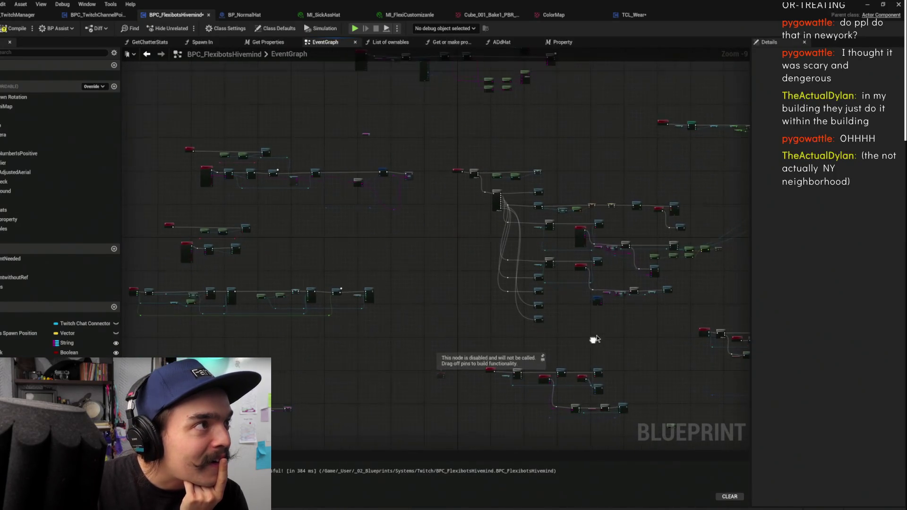
pyautogui.moveTo(665, 151); pyautogui.dragTo(608, 187)
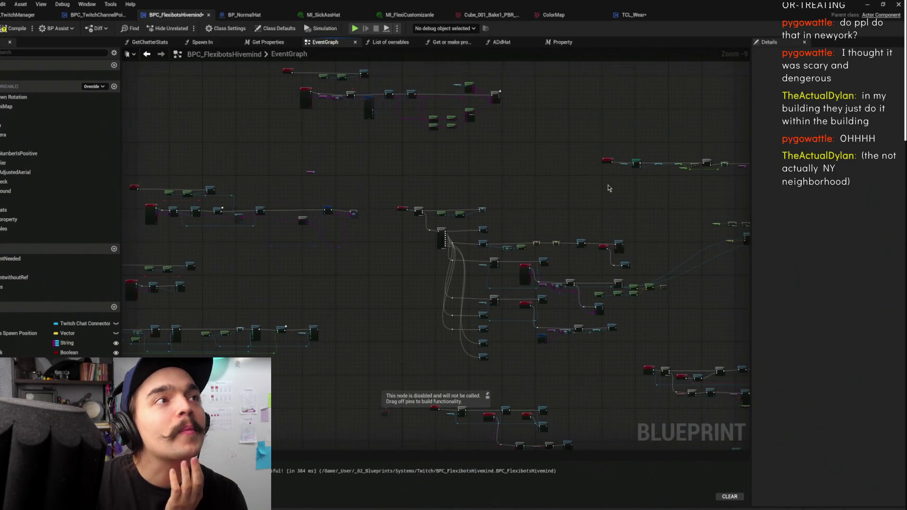
pyautogui.click(644, 15)
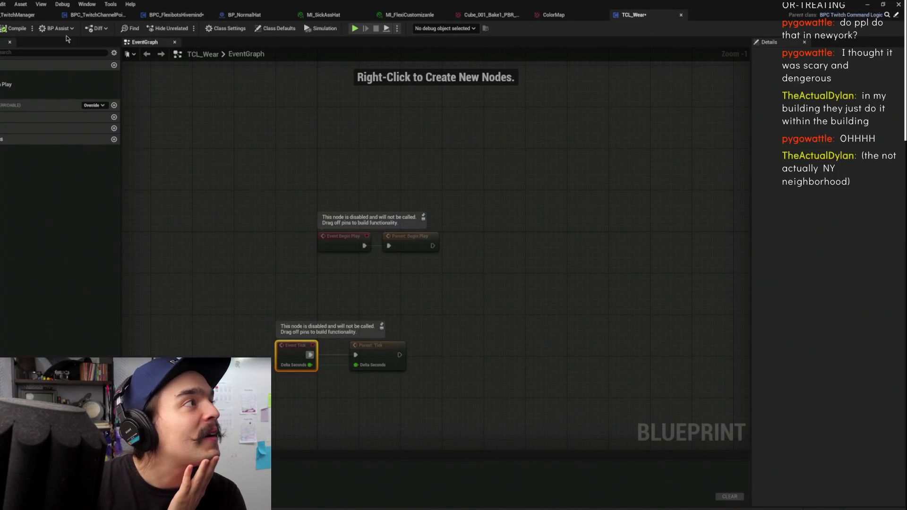
# - Save TCL_Wear with Ctrl+S, glance at BP_TwitchManager, and return to the BPC_FlexibotsHivemind graph
pyautogui.hotkey('ctrl', 's')
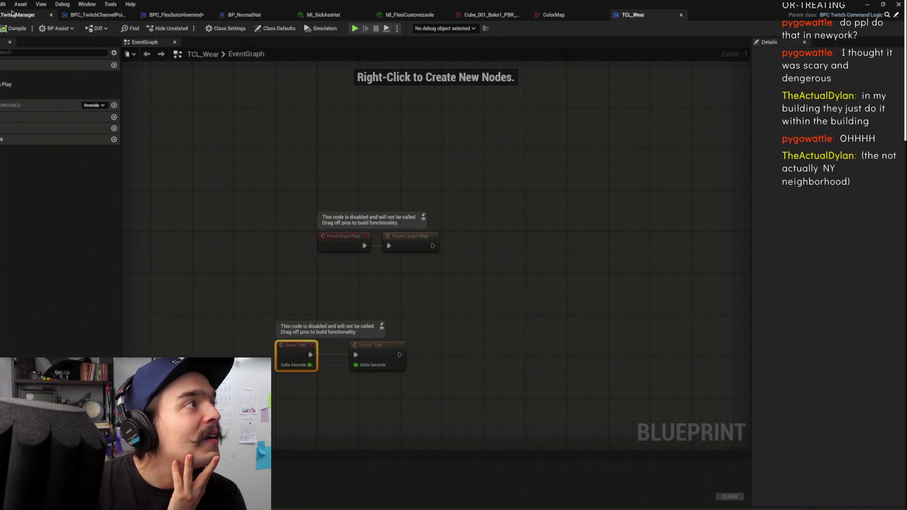
pyautogui.click(13, 13)
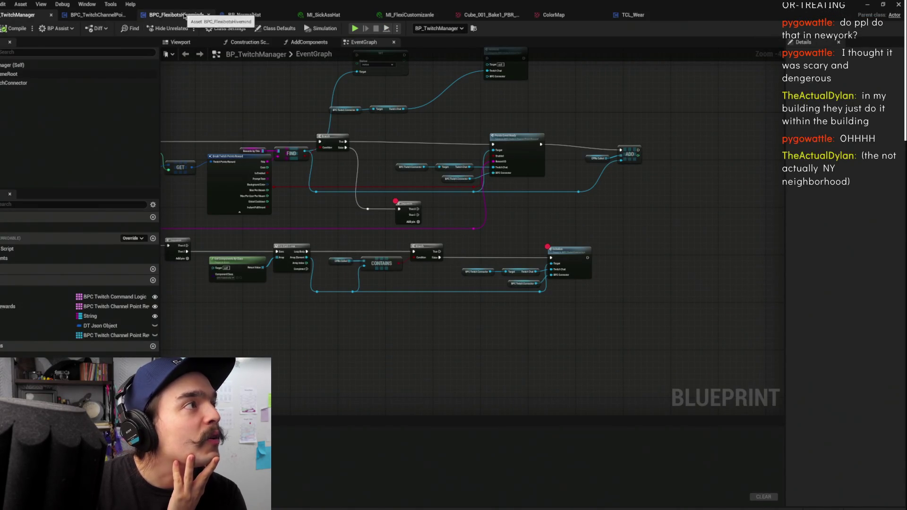
pyautogui.click(631, 14)
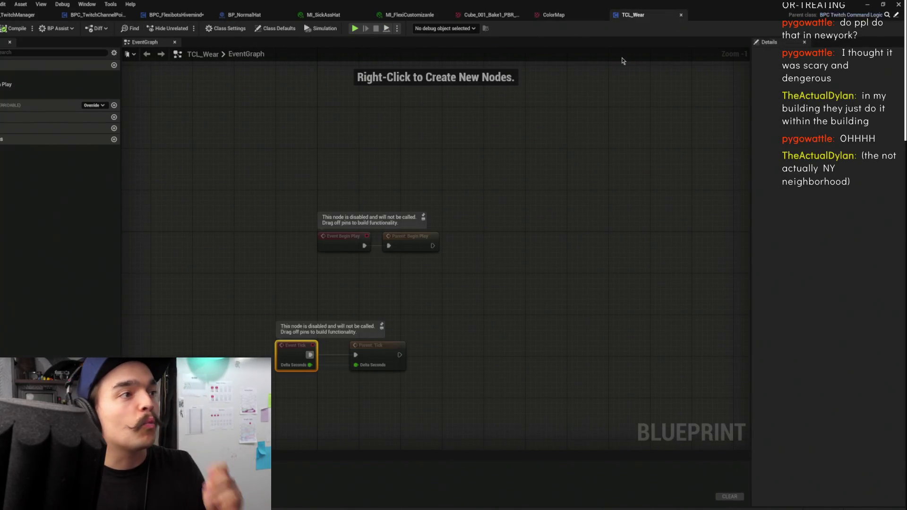
pyautogui.click(18, 14)
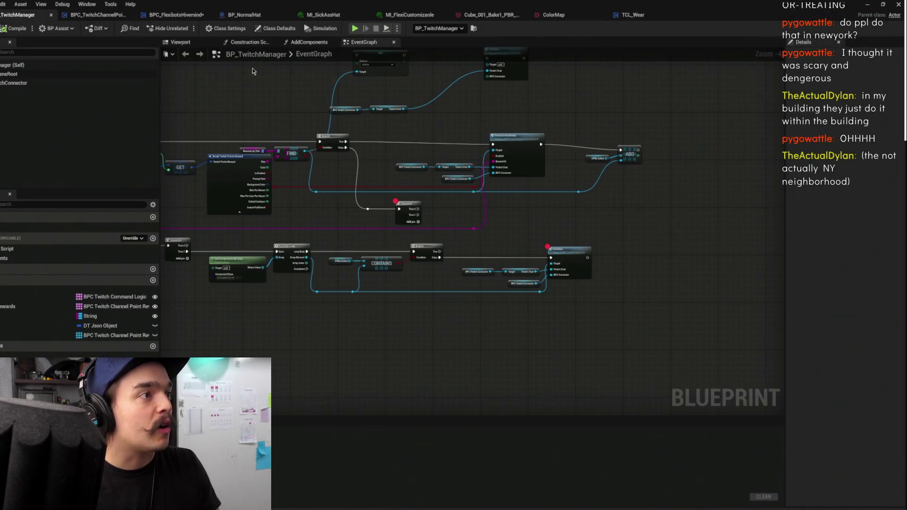
pyautogui.scroll(-6, 380, 108)
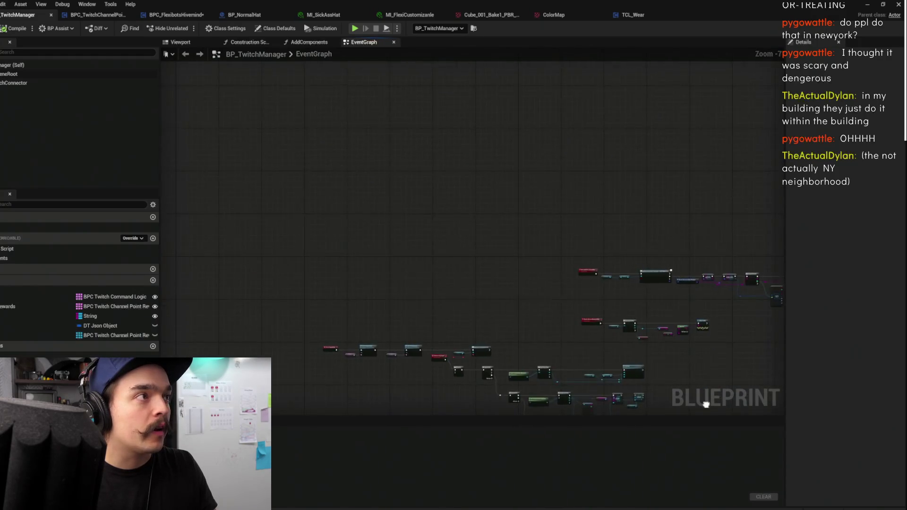
pyautogui.click(176, 14)
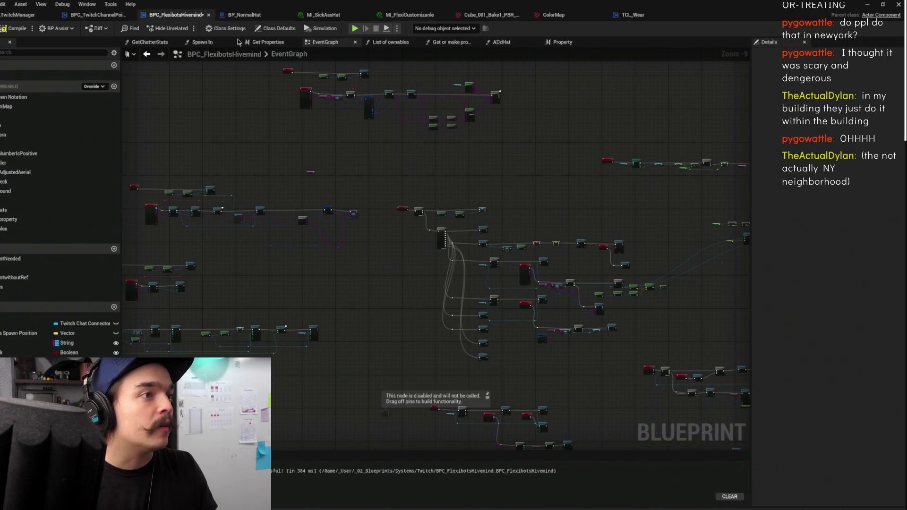
# - Add a Then 8 output pin to the BeginPlay Sequence node
pyautogui.scroll(6, 356, 150)
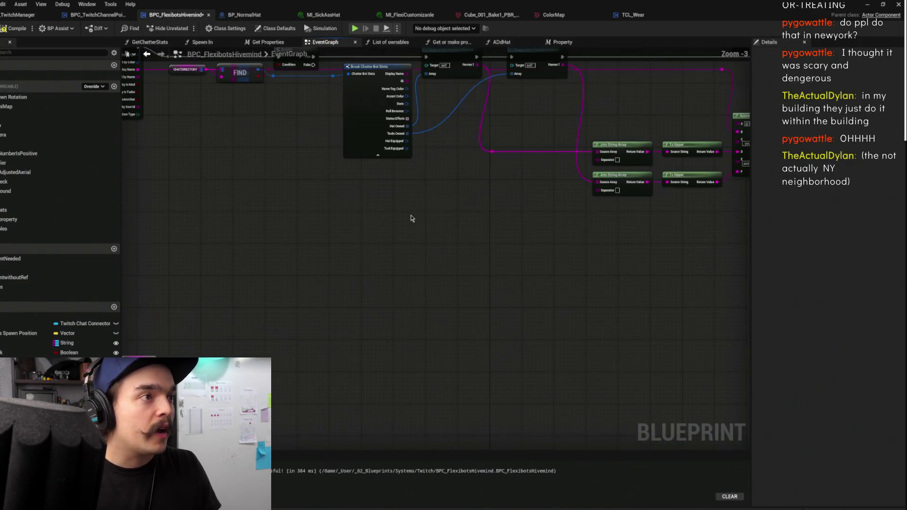
pyautogui.moveTo(455, 228); pyautogui.dragTo(478, 277)
pyautogui.scroll(-6, 471, 305)
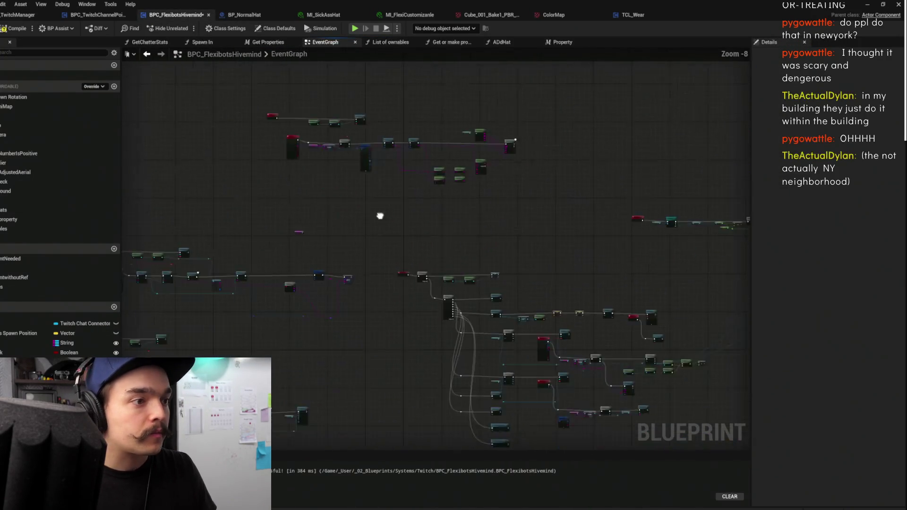
pyautogui.moveTo(397, 247); pyautogui.dragTo(470, 187)
pyautogui.scroll(5, 471, 186)
pyautogui.click(437, 238)
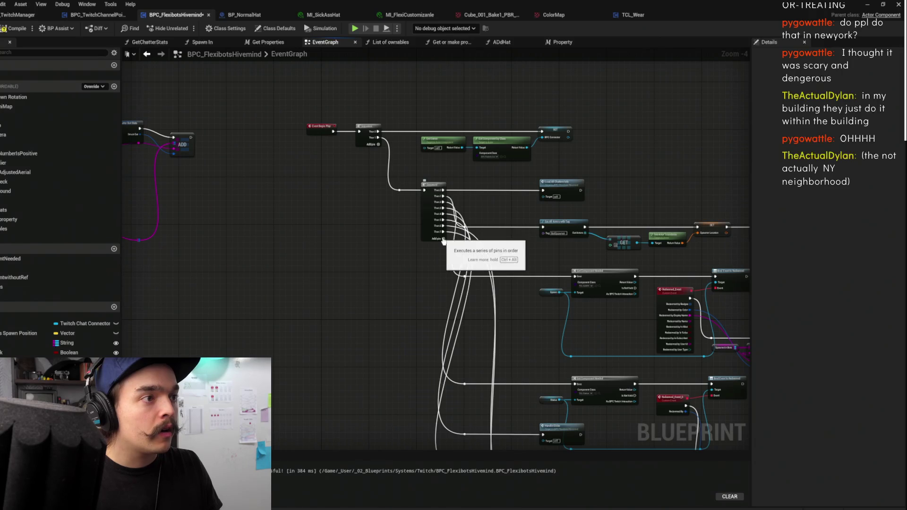
# - Create a new custom event named Set Up Wear in empty graph space
pyautogui.moveTo(404, 269)
pyautogui.mouseDown()
pyautogui.moveTo(404, 142)
pyautogui.moveTo(367, 309)
pyautogui.mouseUp()
pyautogui.scroll(-2, 526, 240)
pyautogui.moveTo(526, 240); pyautogui.dragTo(485, 300)
pyautogui.rightClick(506, 251)
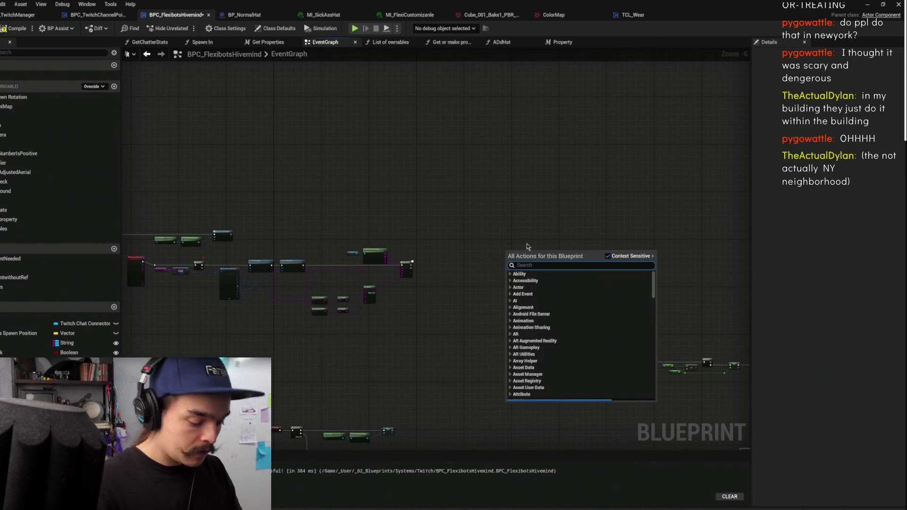
pyautogui.write('custom')
pyautogui.press('Return')
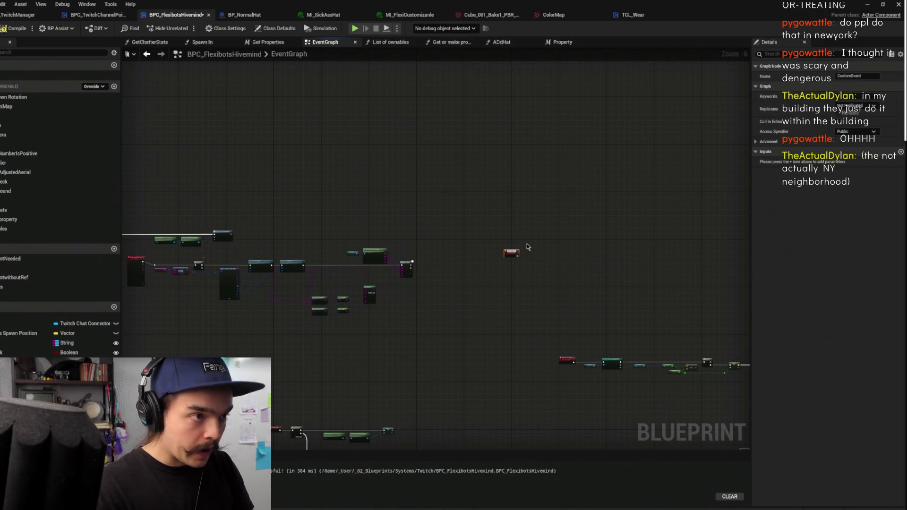
pyautogui.press('Return')
# - Wire a Set Up Wear call off the Then 8 output and nudge the event node into place
pyautogui.scroll(4, 470, 262)
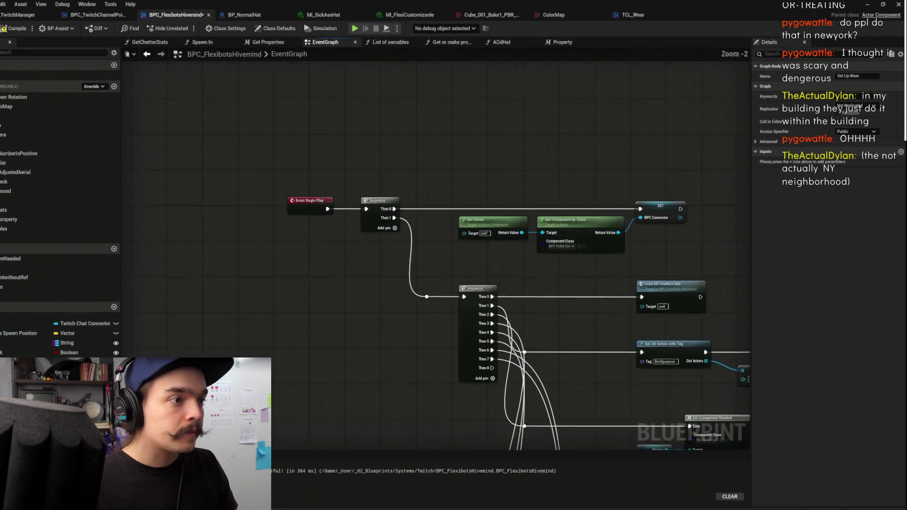
pyautogui.moveTo(465, 282)
pyautogui.mouseDown()
pyautogui.moveTo(482, 302)
pyautogui.moveTo(470, 322)
pyautogui.mouseUp()
pyautogui.write('wea')
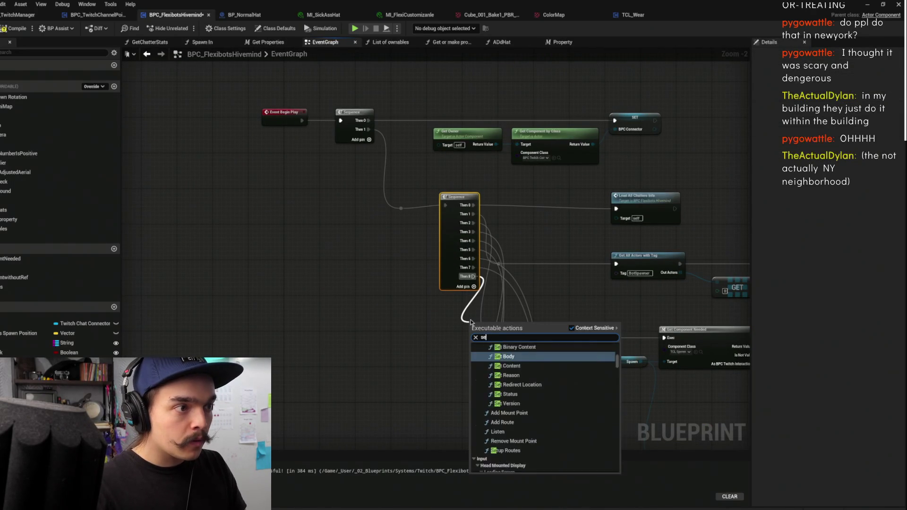
pyautogui.press('Return')
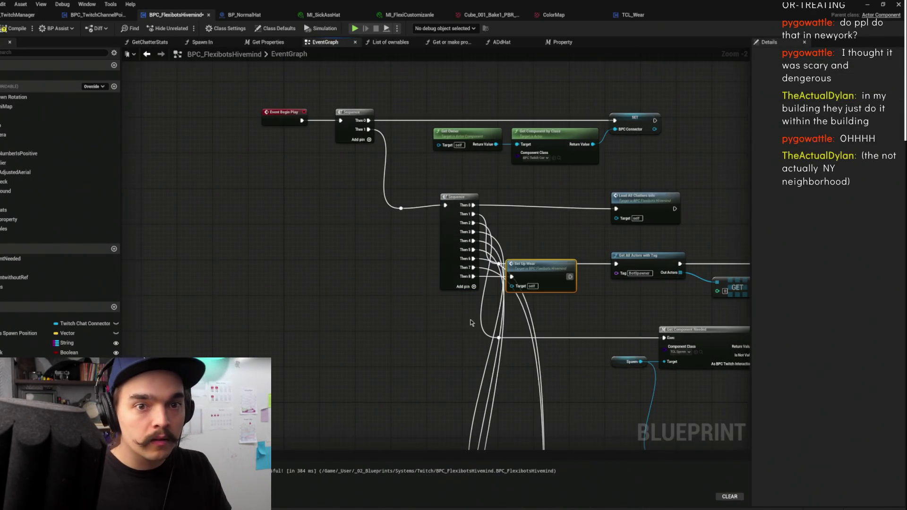
pyautogui.scroll(-3, 562, 208)
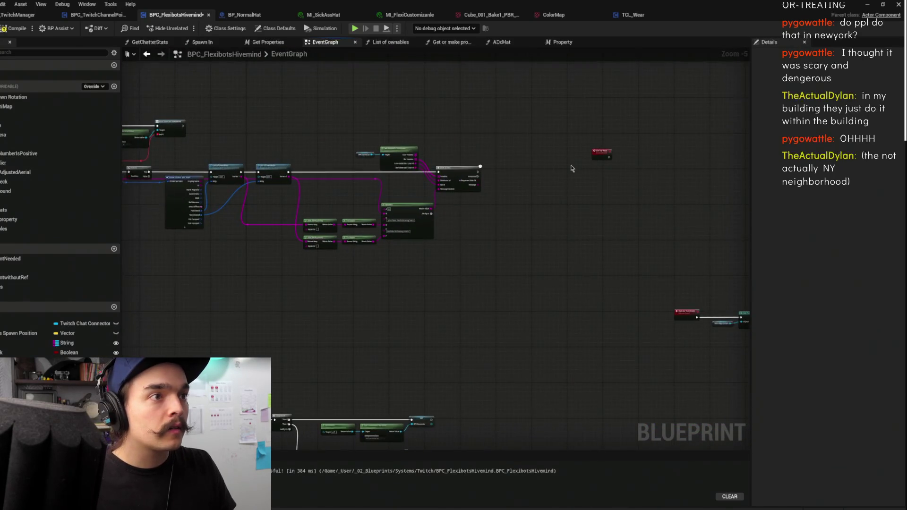
pyautogui.scroll(5, 567, 236)
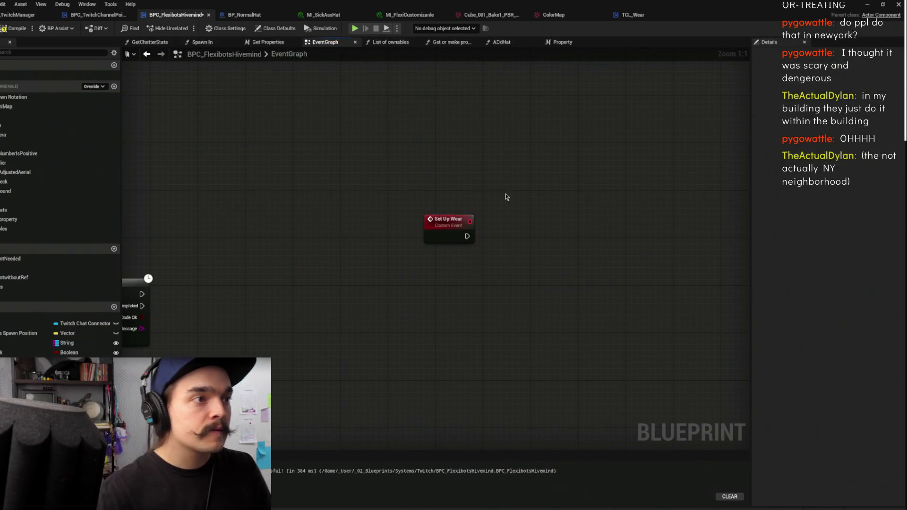
pyautogui.moveTo(458, 225)
pyautogui.mouseDown()
pyautogui.moveTo(468, 225)
pyautogui.moveTo(465, 288)
pyautogui.mouseUp()
pyautogui.click(510, 215)
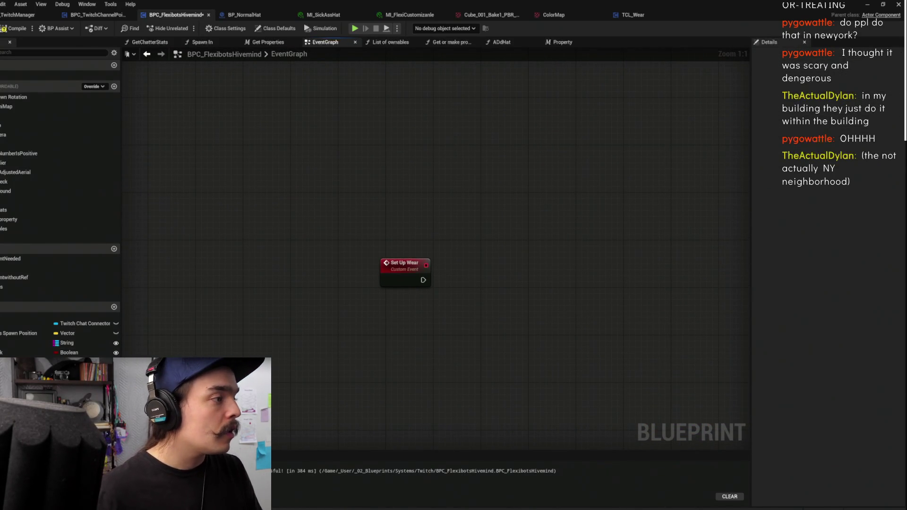